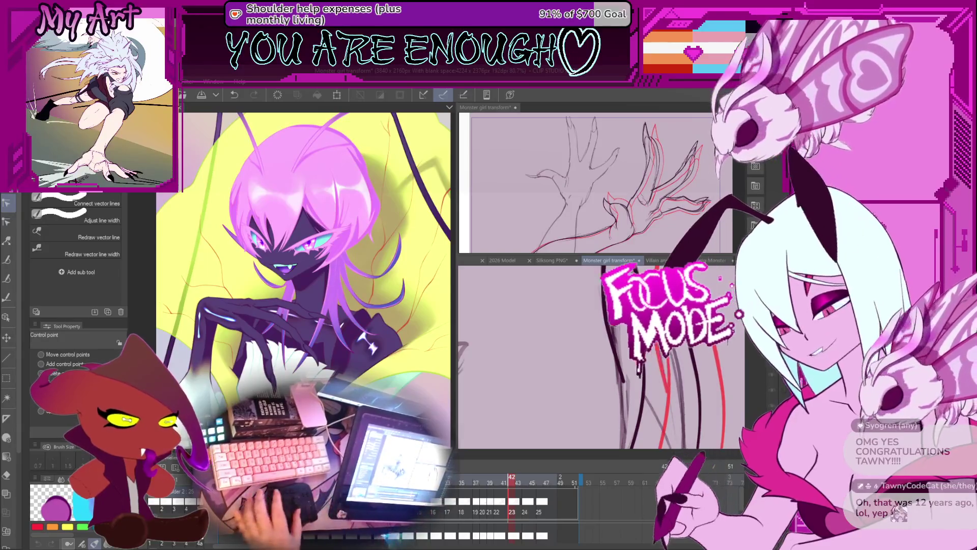
Lasso the claw-hand vector strokes in the lower frame and bring up the object transform box.
mouse_move(655, 368)
left_mouse_down()
mouse_move(625, 360)
mouse_move(669, 357)
left_mouse_up()
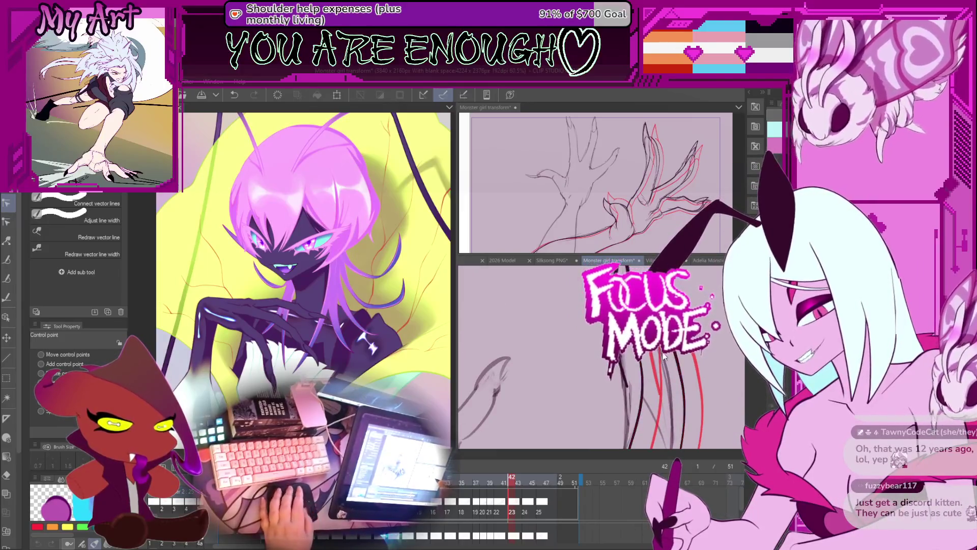
key("m")
left_click_drag(668, 359, 677, 365)
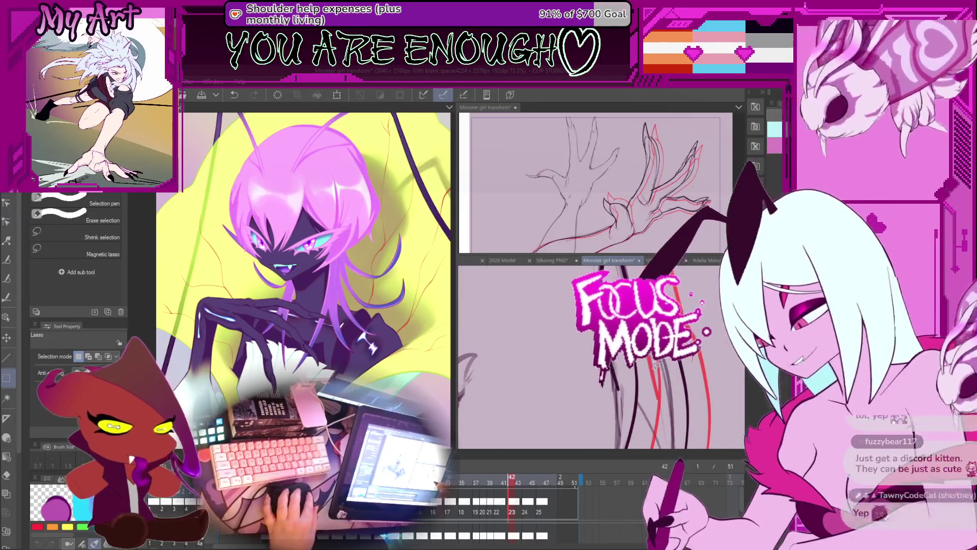
key("o")
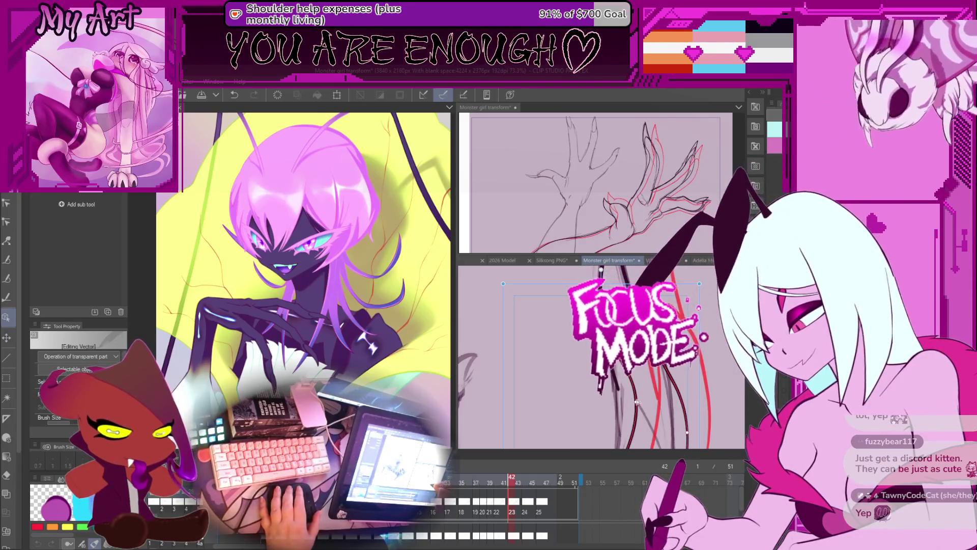
Pan along the arm, show the arm line's control points for correction, undo one tweak and zoom out.
left_click_drag(619, 401, 616, 398)
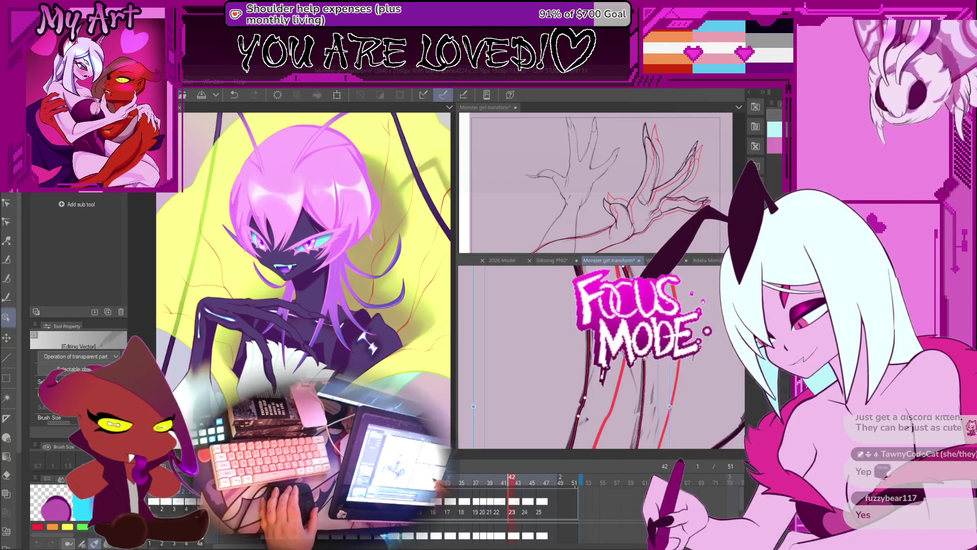
left_click_drag(645, 357, 631, 395)
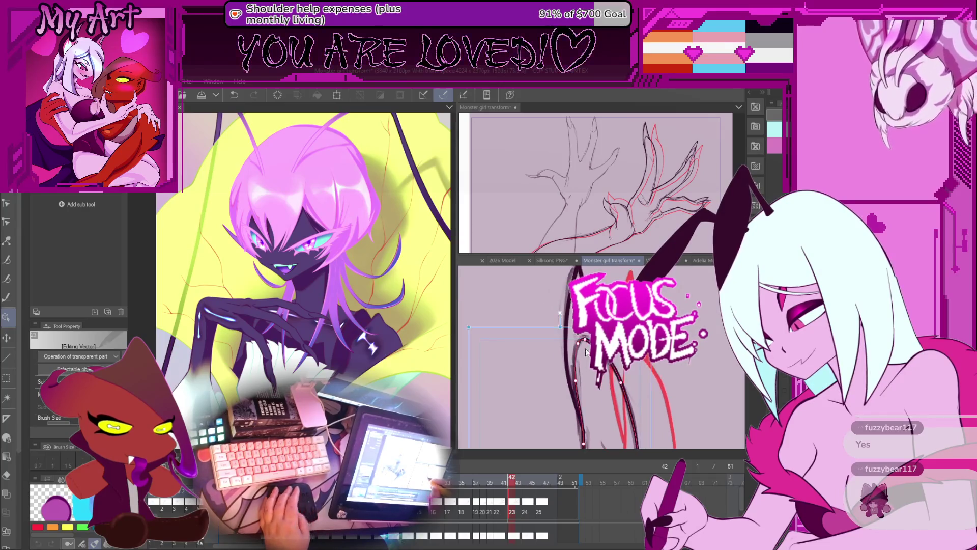
key("y")
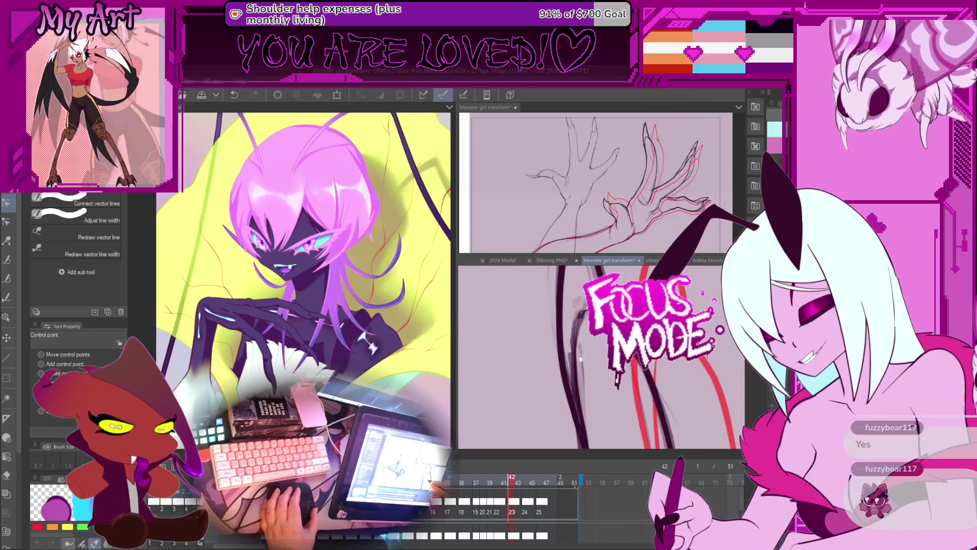
key("ctrl+z")
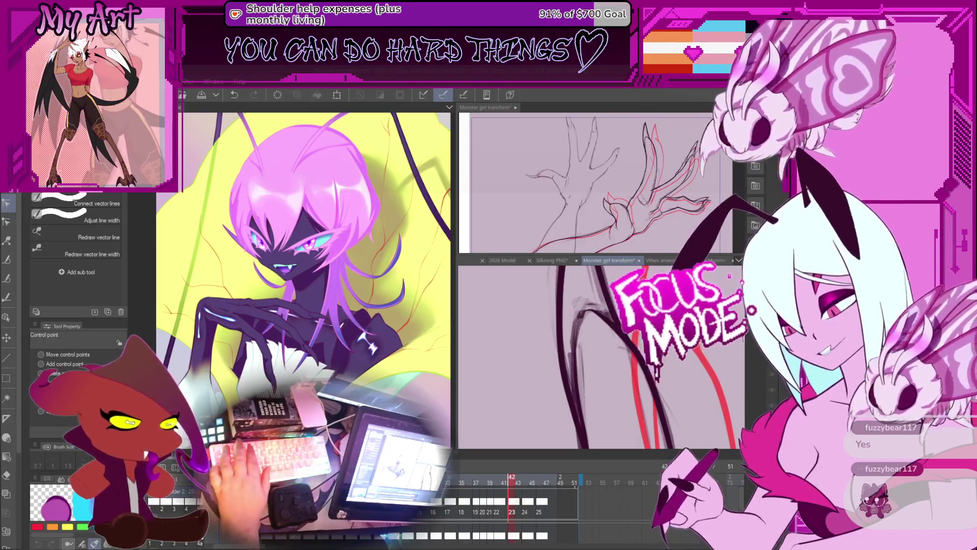
key("ctrl+minus")
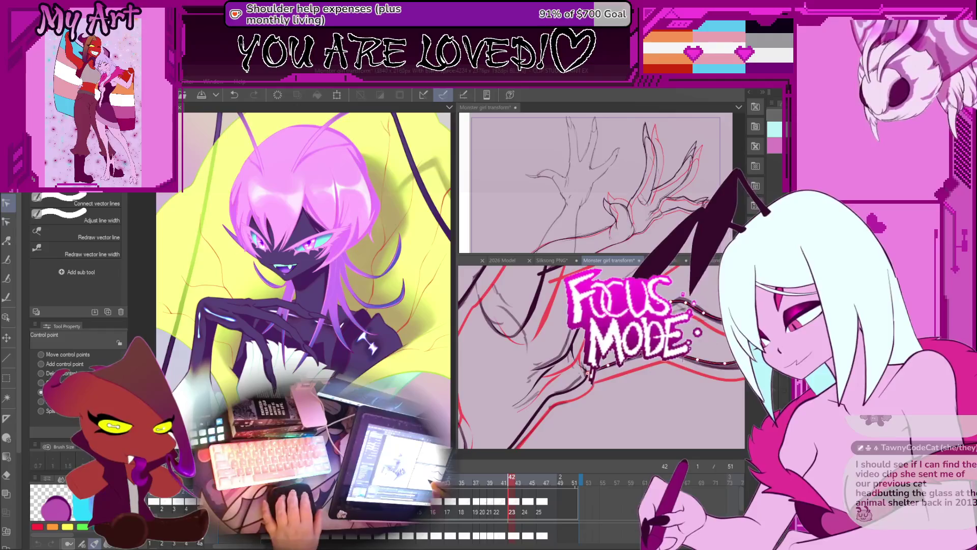
left_click_drag(570, 395, 604, 384)
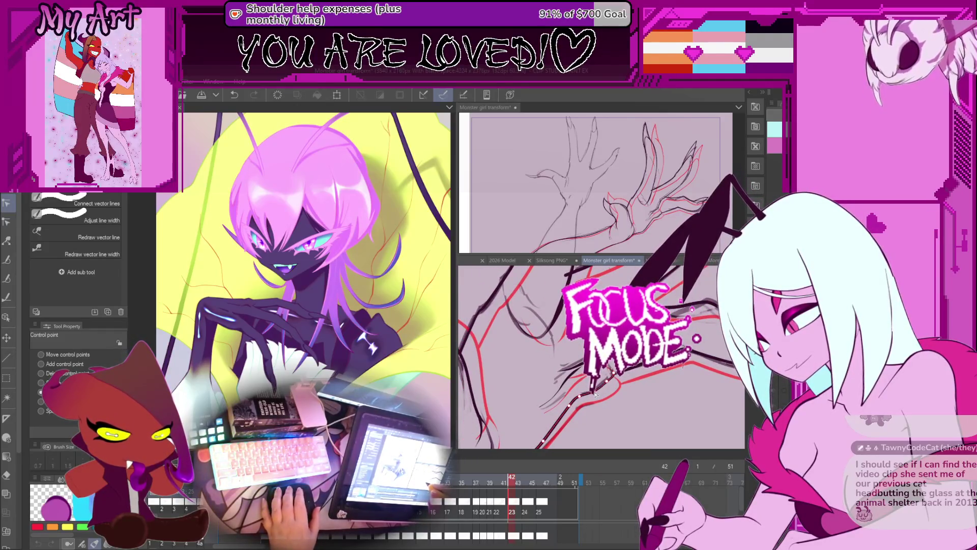
scroll(595, 393, "down", 2)
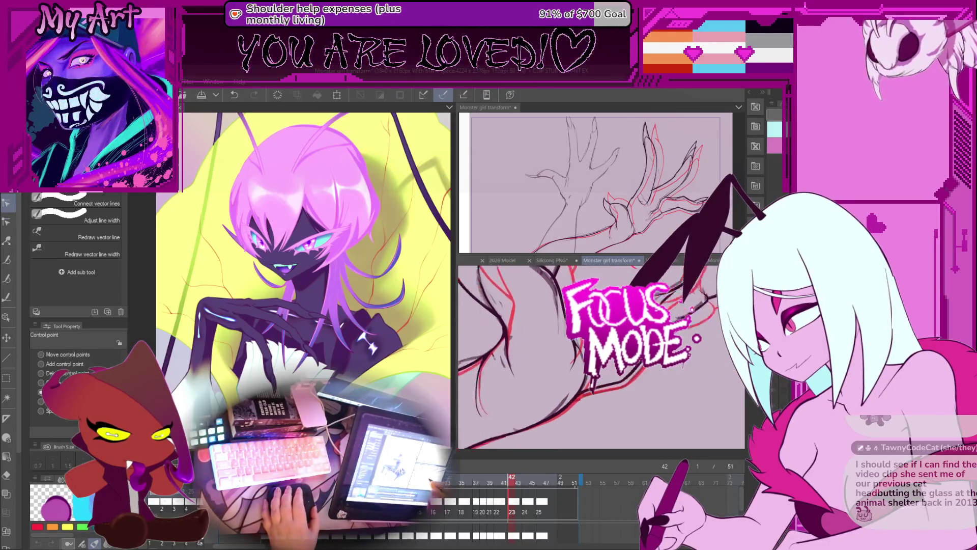
left_click_drag(611, 359, 657, 398)
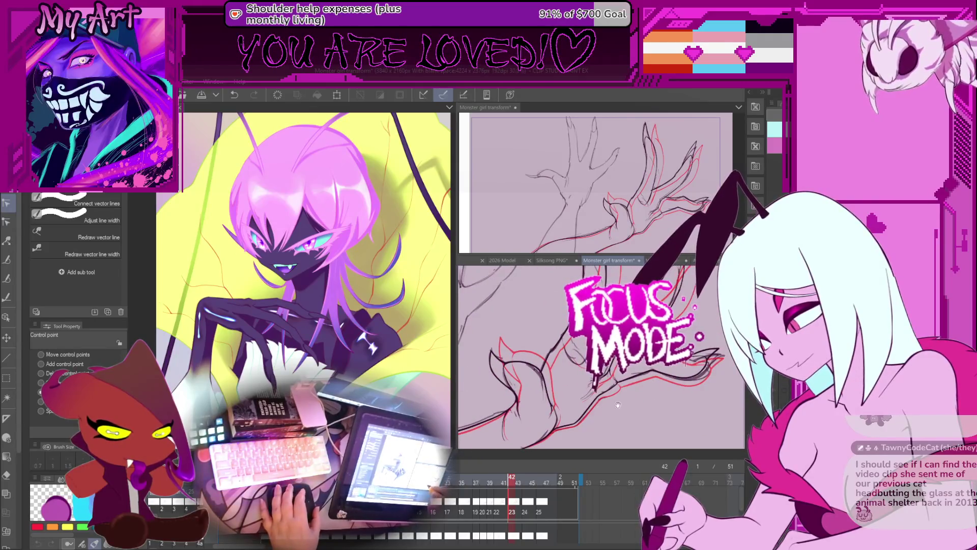
scroll(616, 405, "up", 3)
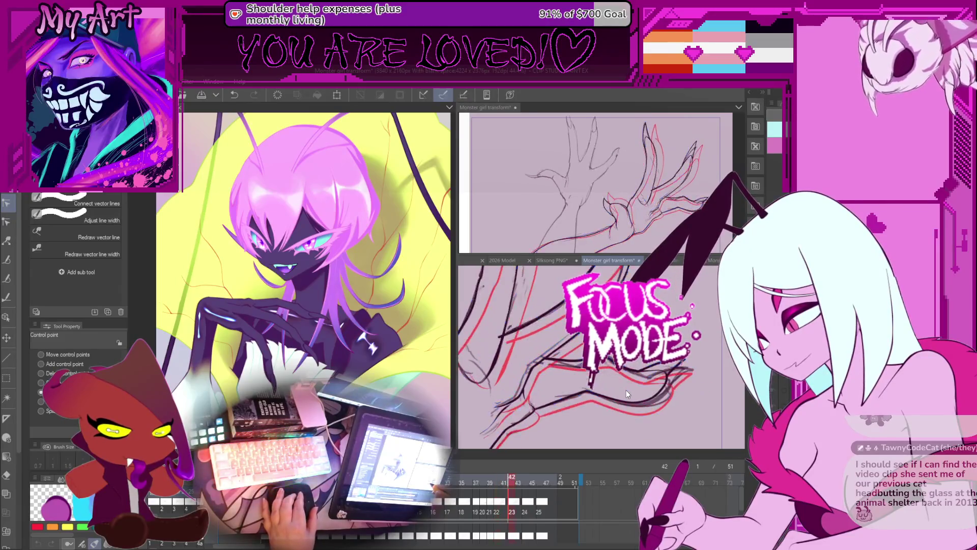
scroll(623, 389, "down", 3)
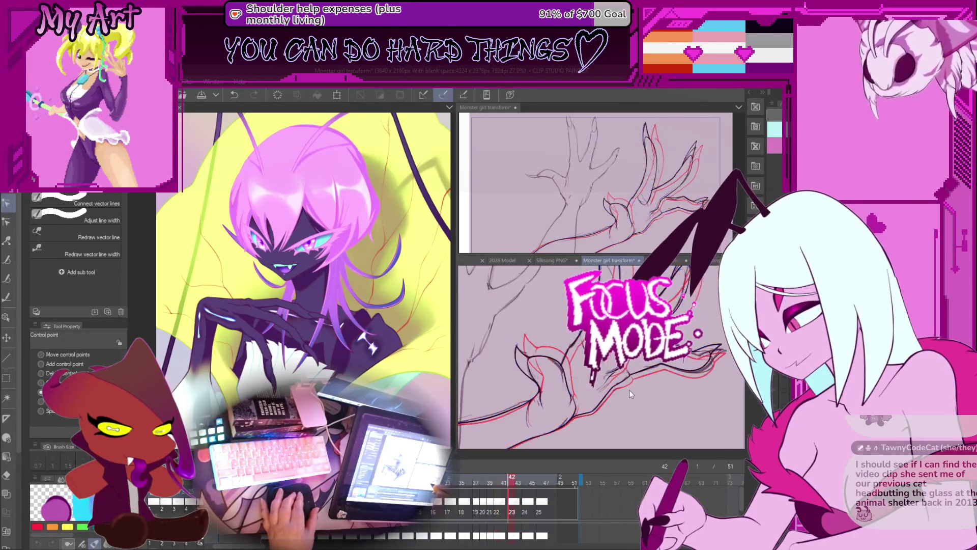
scroll(629, 391, "up", 2)
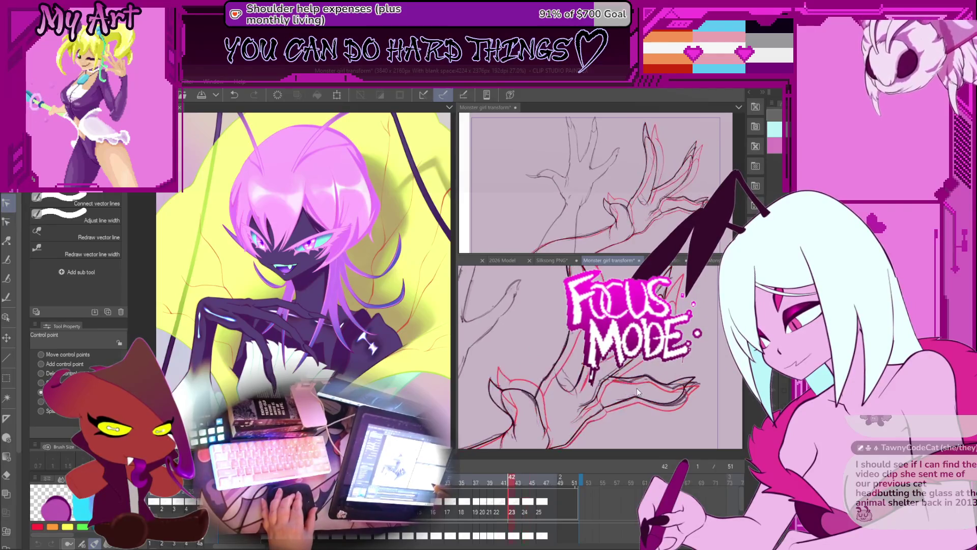
scroll(635, 391, "up", 2)
scroll(692, 383, "up", 2)
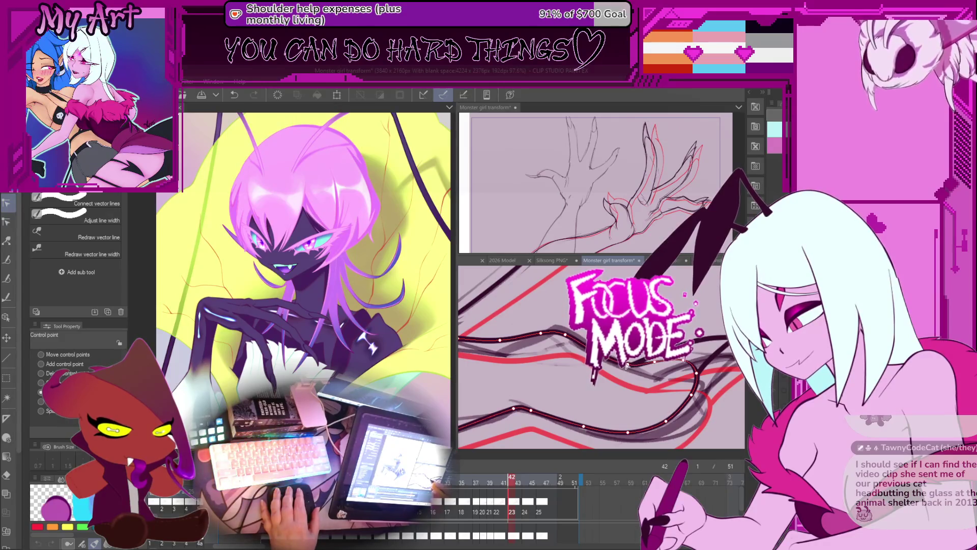
scroll(640, 364, "down", 2)
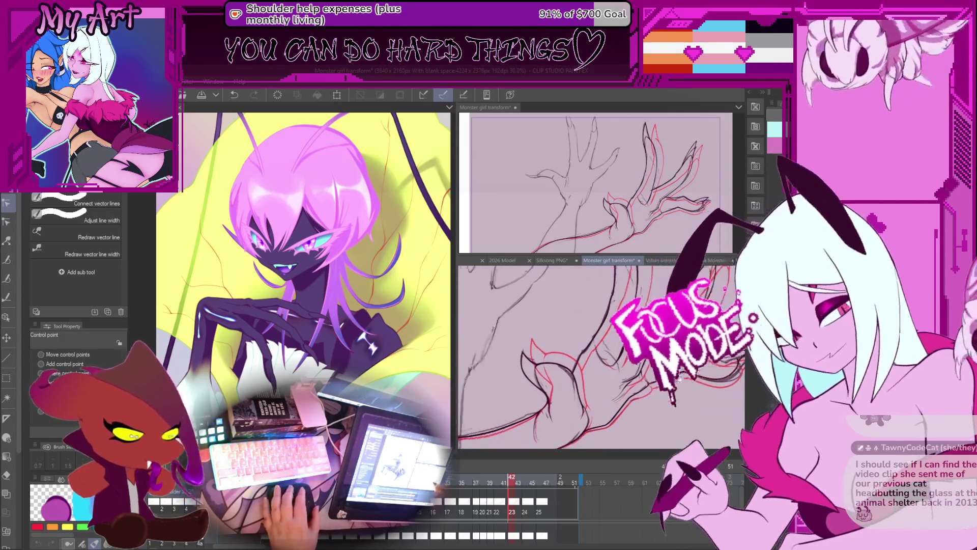
scroll(679, 378, "down", 2)
scroll(680, 377, "down", 1)
scroll(678, 374, "down", 2)
scroll(676, 371, "down", 2)
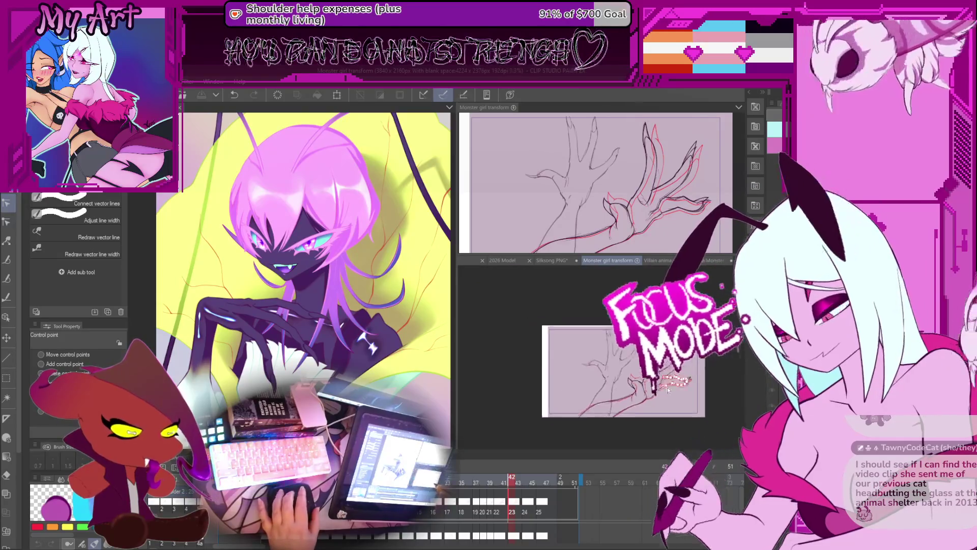
scroll(671, 367, "down", 2)
scroll(673, 371, "up", 5)
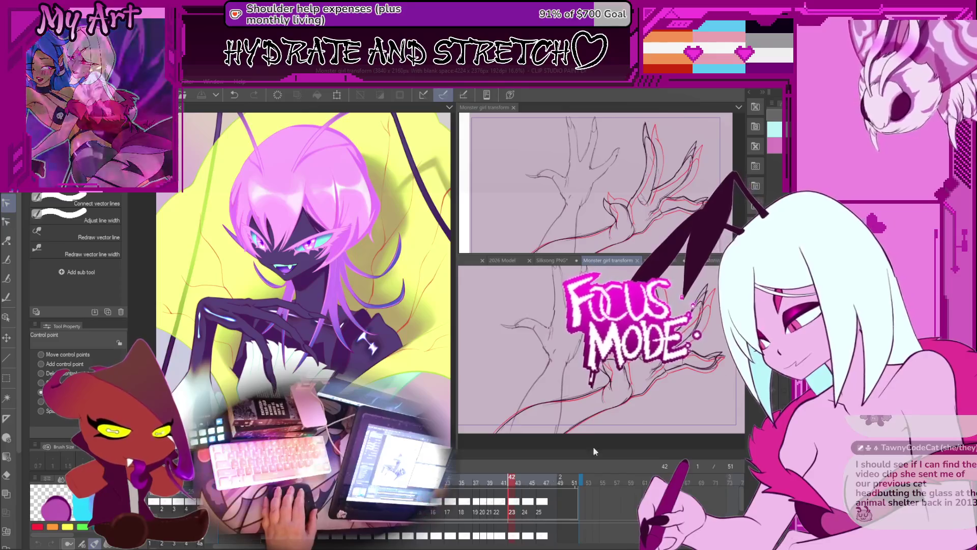
Lasso the full claw-hand sketch lines and enclose them in the object transform box.
key("m")
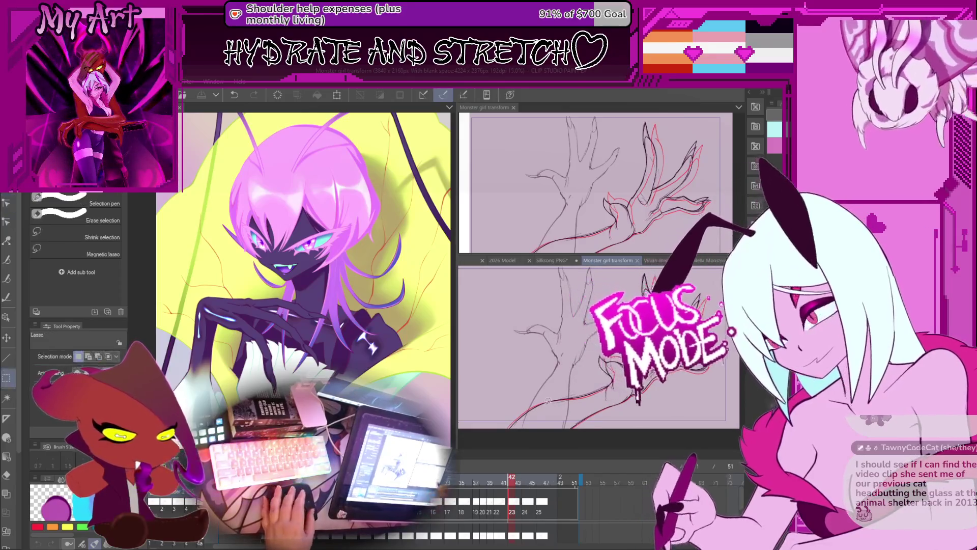
left_click_drag(565, 277, 618, 379)
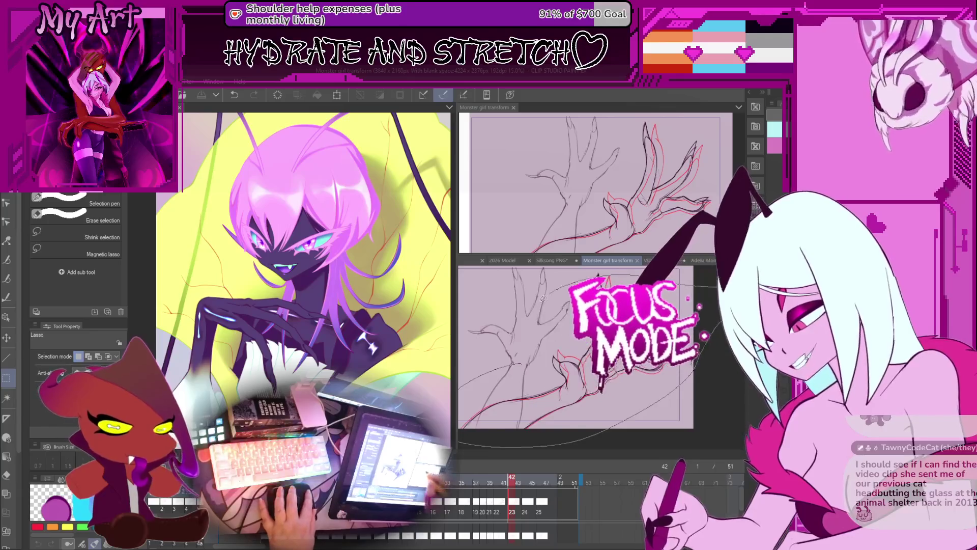
key("o")
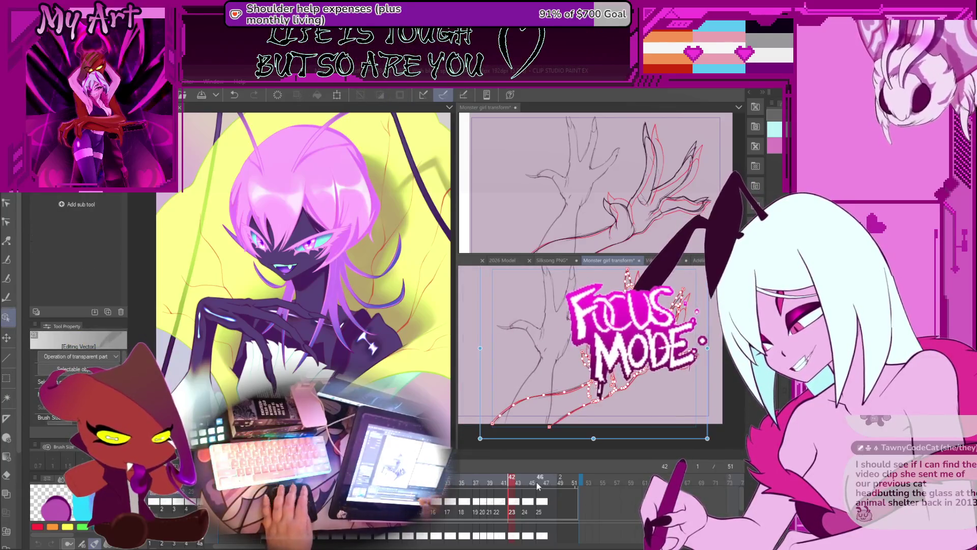
On frame 44, lasso the hand lines and move and shrink them down and to the left.
left_click(527, 506)
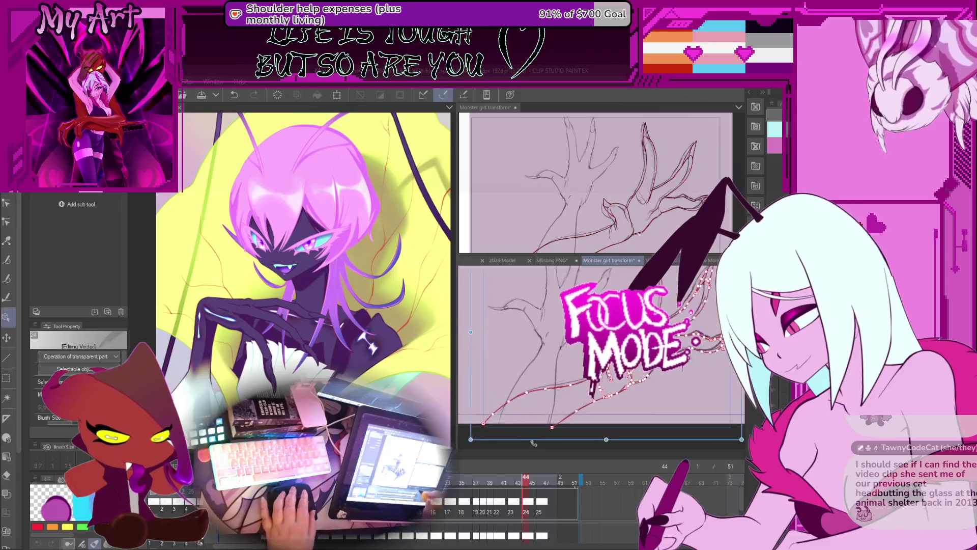
scroll(598, 398, "up", 3)
scroll(597, 398, "down", 3)
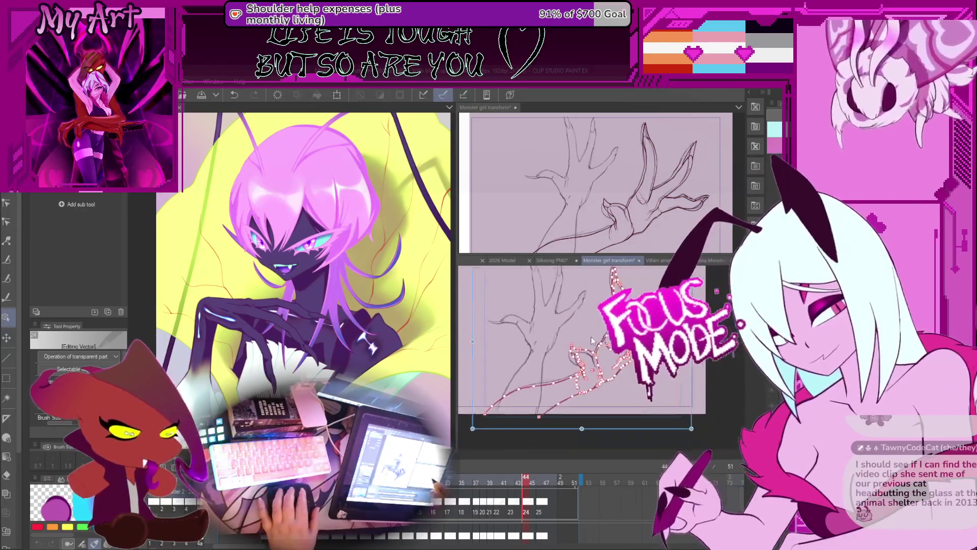
key("m")
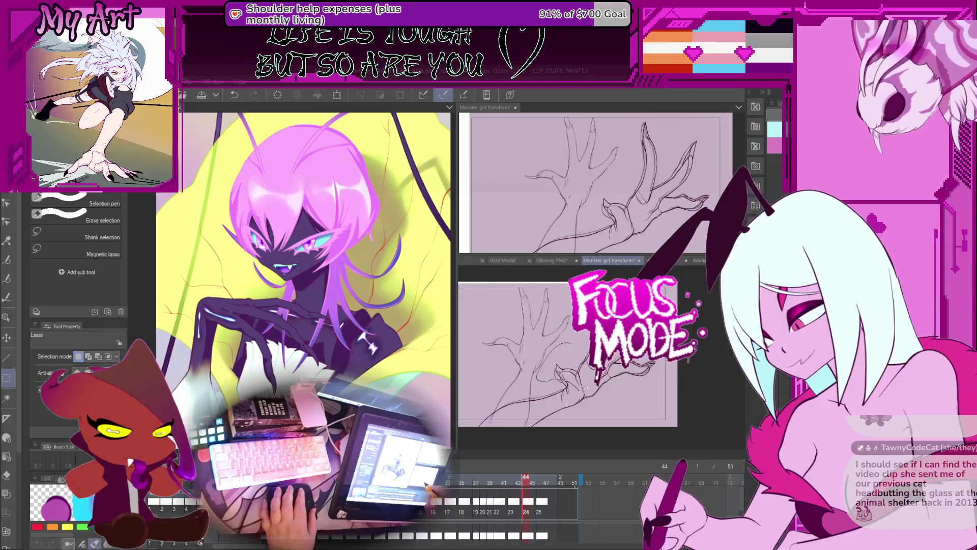
scroll(569, 358, "up", 2)
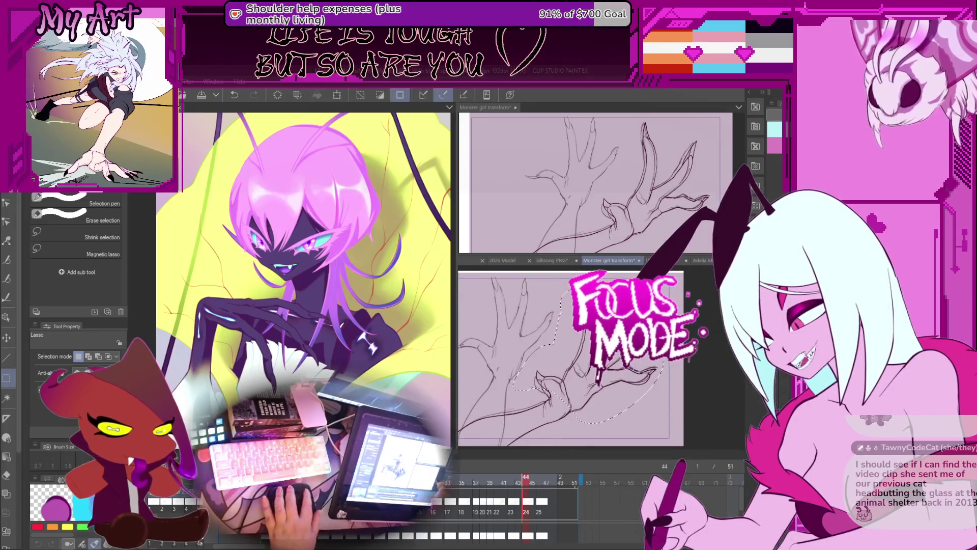
scroll(598, 359, "up", 2)
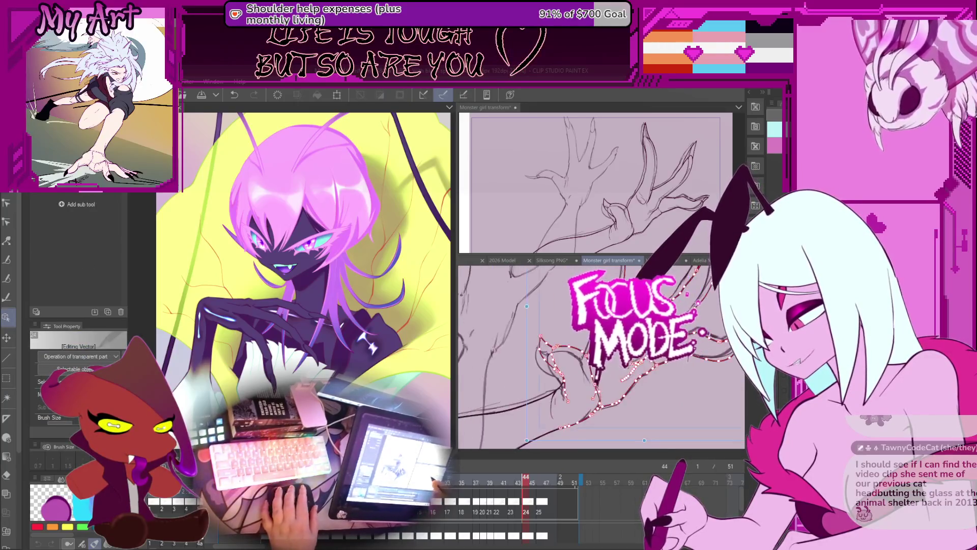
key("o")
left_click_drag(710, 336, 699, 374)
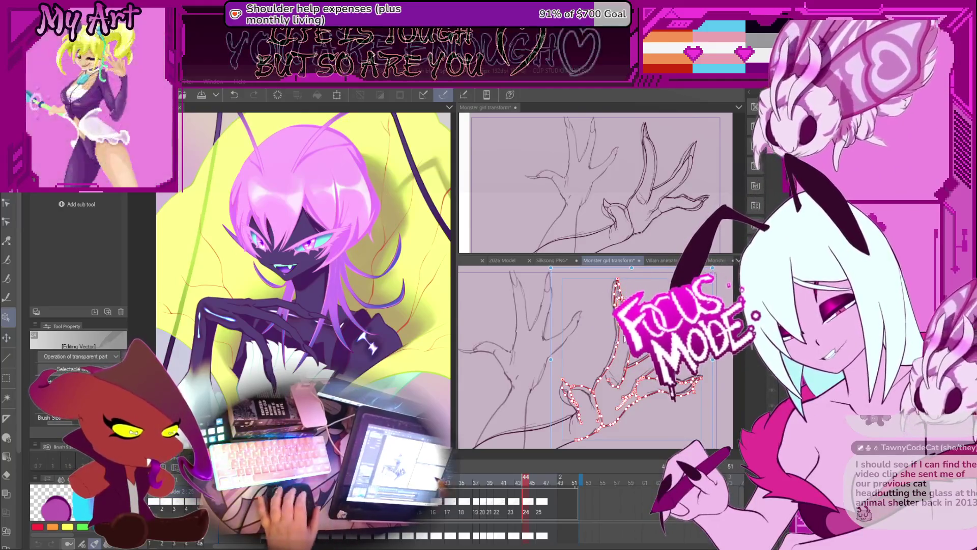
scroll(633, 395, "up", 2)
left_click(633, 395)
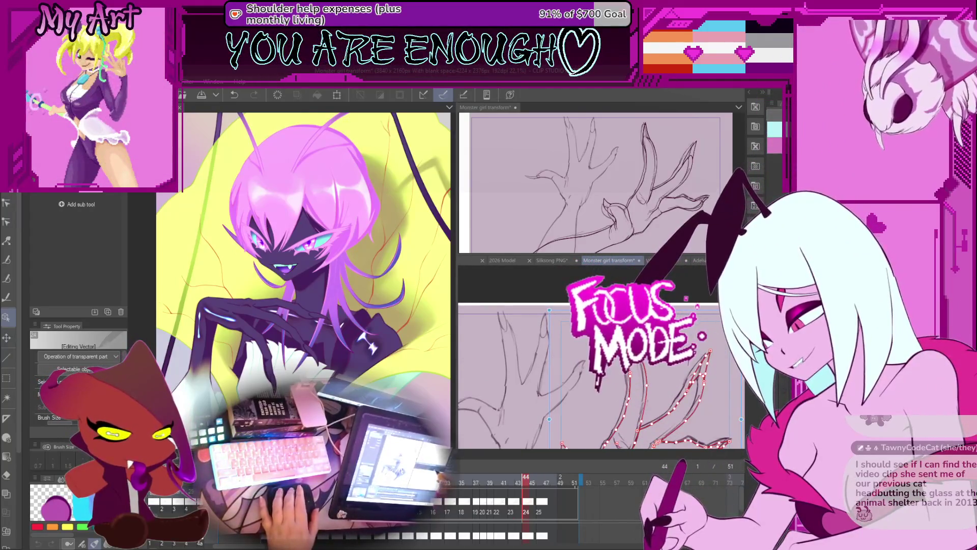
scroll(600, 357, "up", 3)
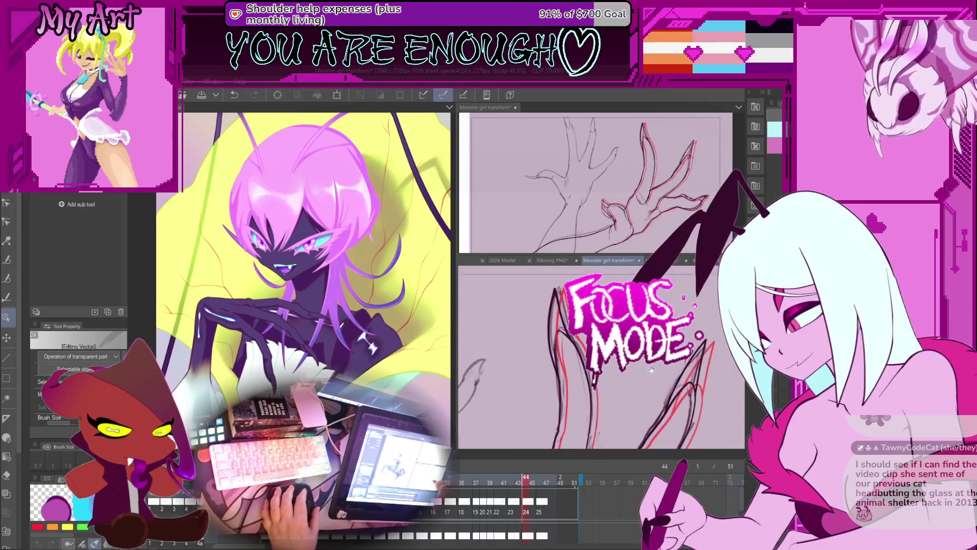
Inspect the spiky claw strokes and flip between frames 42 and 44 to compare them.
mouse_move(633, 351)
left_mouse_down()
mouse_move(653, 368)
mouse_move(714, 358)
mouse_move(649, 374)
left_mouse_up()
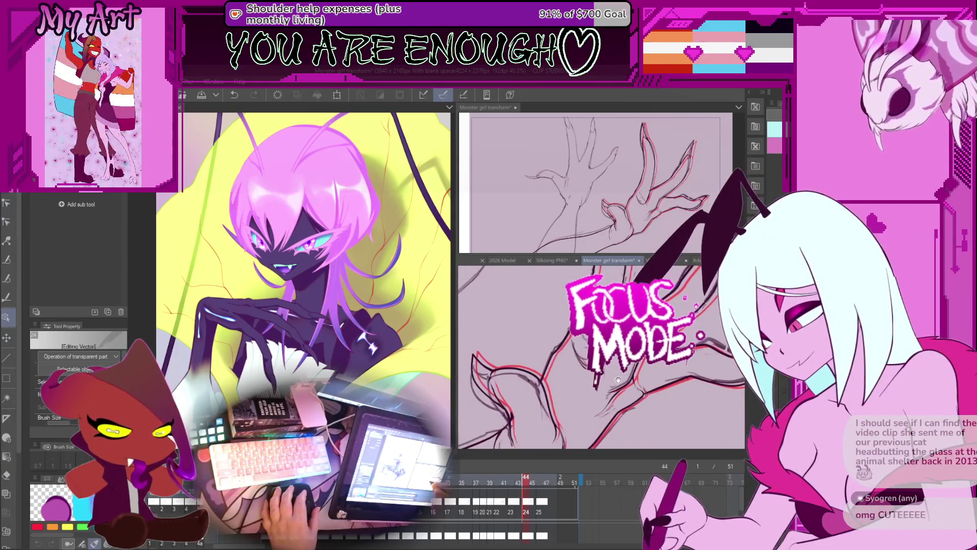
mouse_move(653, 442)
left_mouse_down()
mouse_move(638, 369)
mouse_move(626, 374)
left_mouse_up()
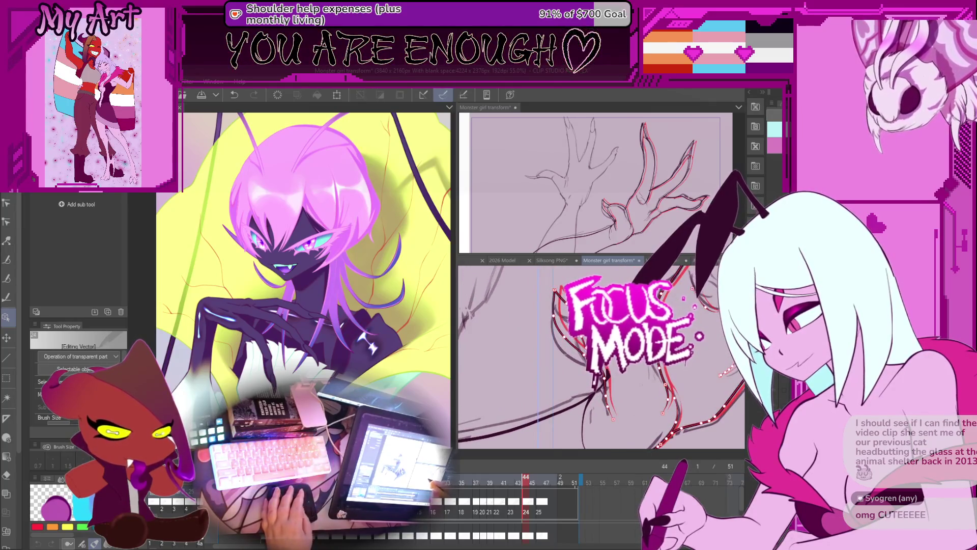
left_click(523, 355)
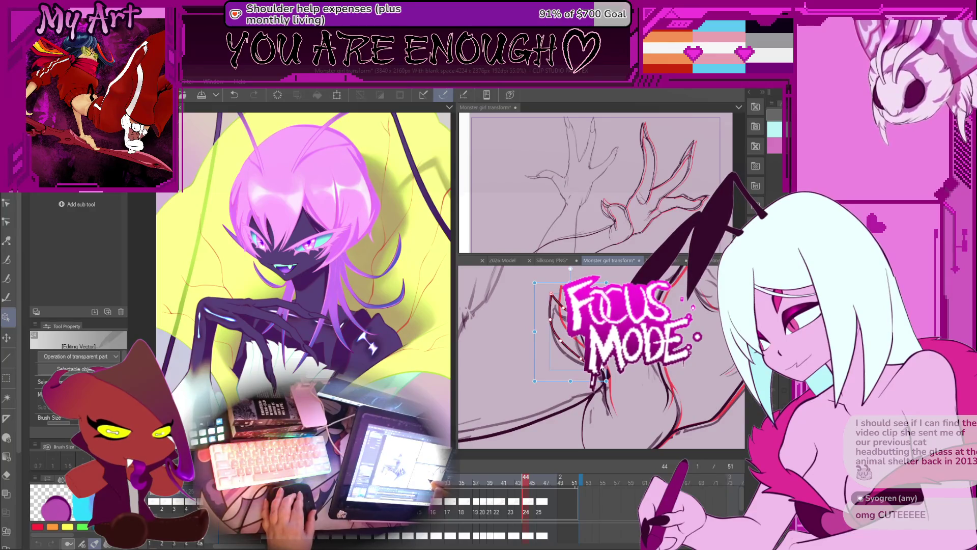
key("ctrl+d")
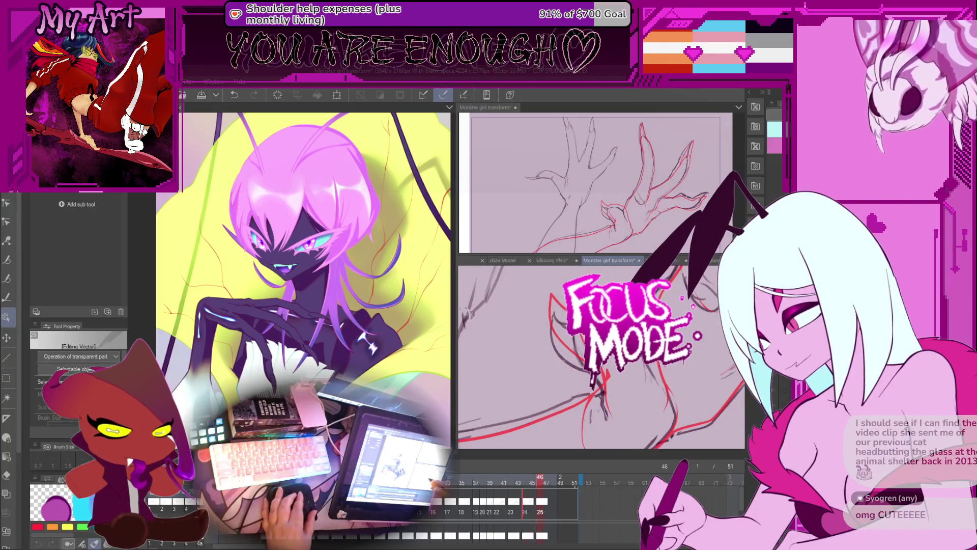
key("Left")
key("Left")
key("Left")
key("Right")
key("Right")
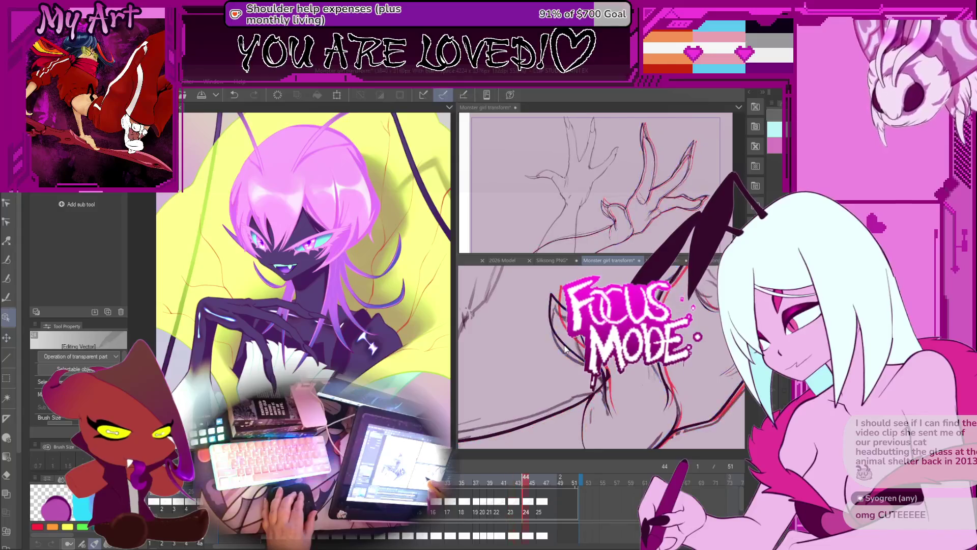
Select the dark claw strokes on frame 44 and show a claw line's control points for correction.
left_click(565, 343)
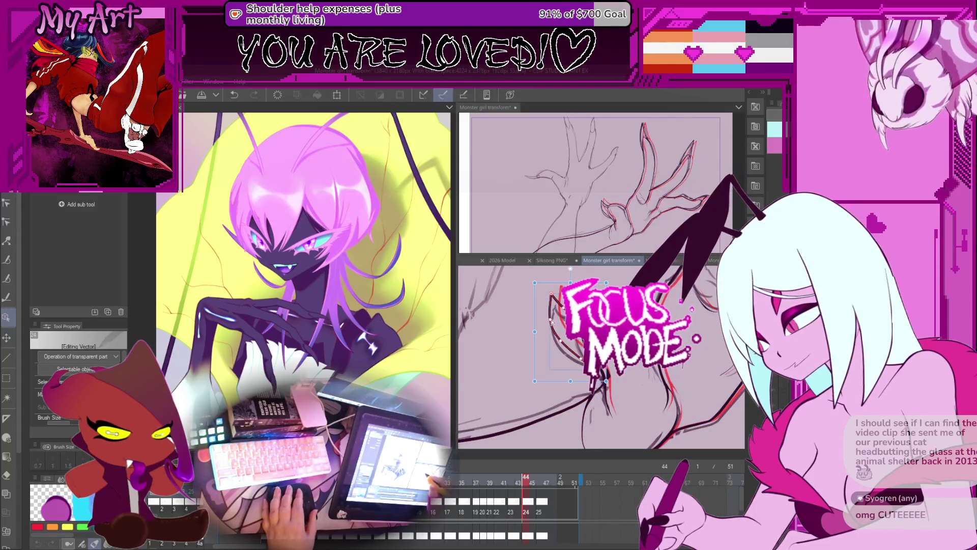
scroll(550, 321, "up", 2)
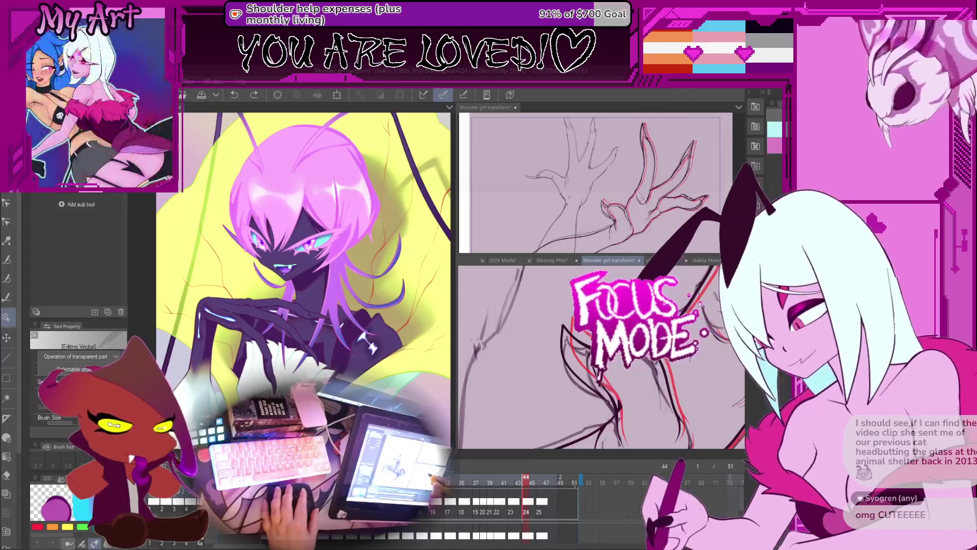
left_click(570, 337)
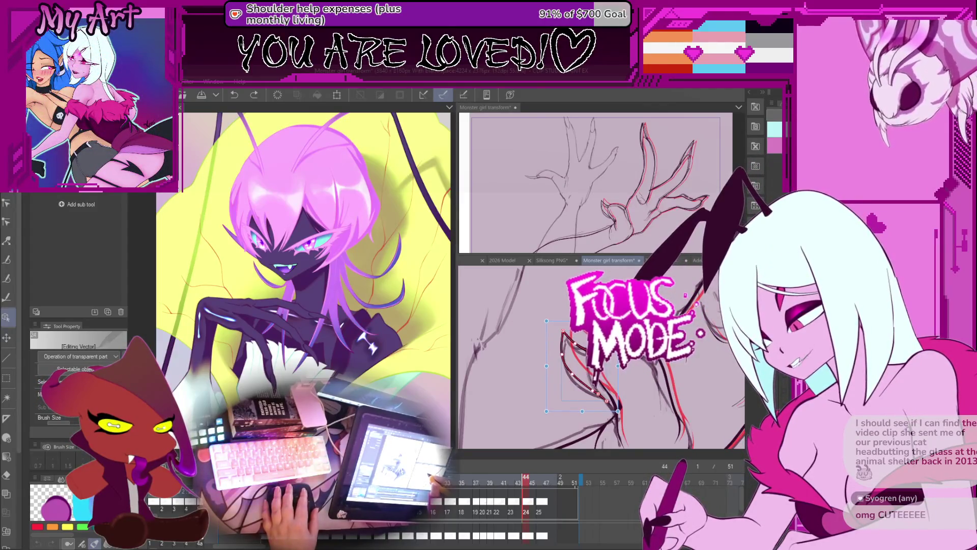
scroll(602, 355, "up", 2)
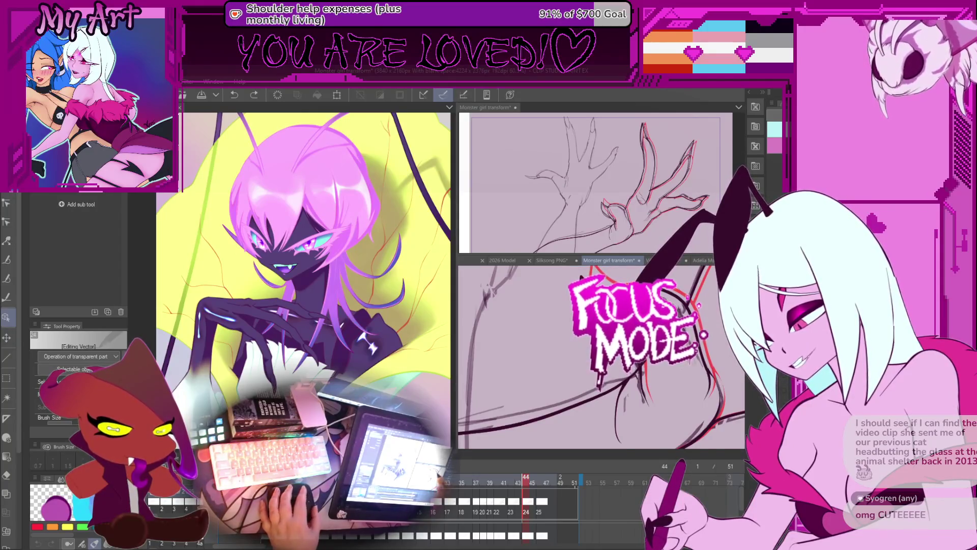
scroll(681, 376, "up", 2)
key("y")
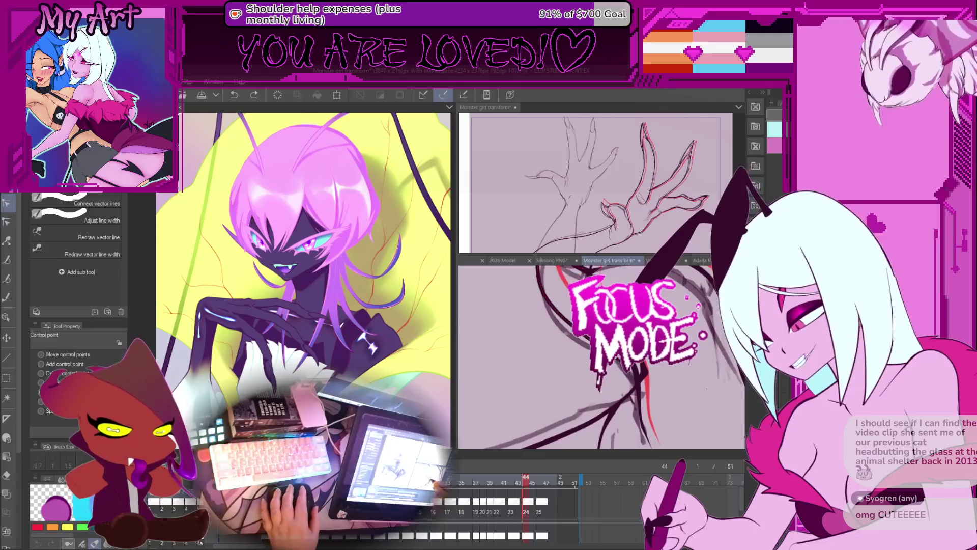
scroll(636, 374, "up", 2)
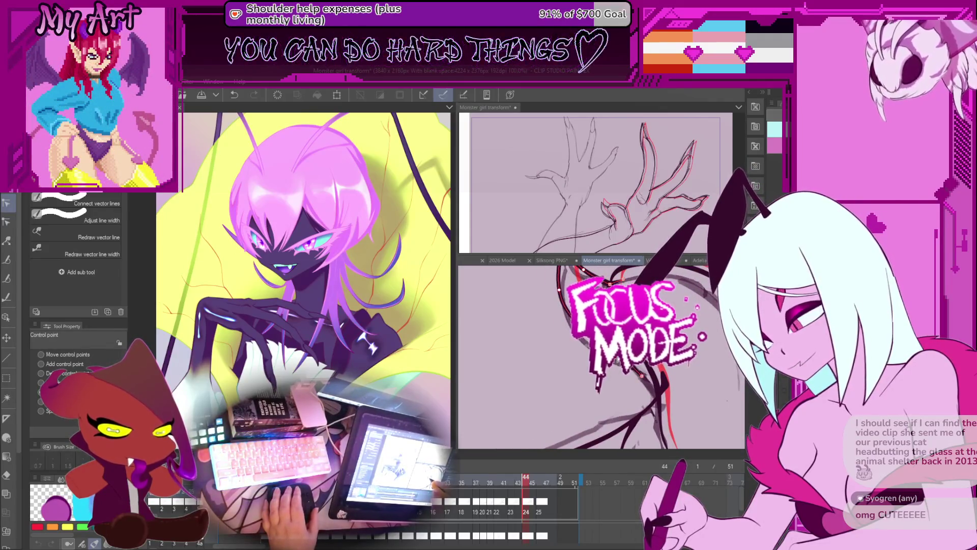
Pick another long claw finger line to adjust its path against the sketch.
left_click(609, 392)
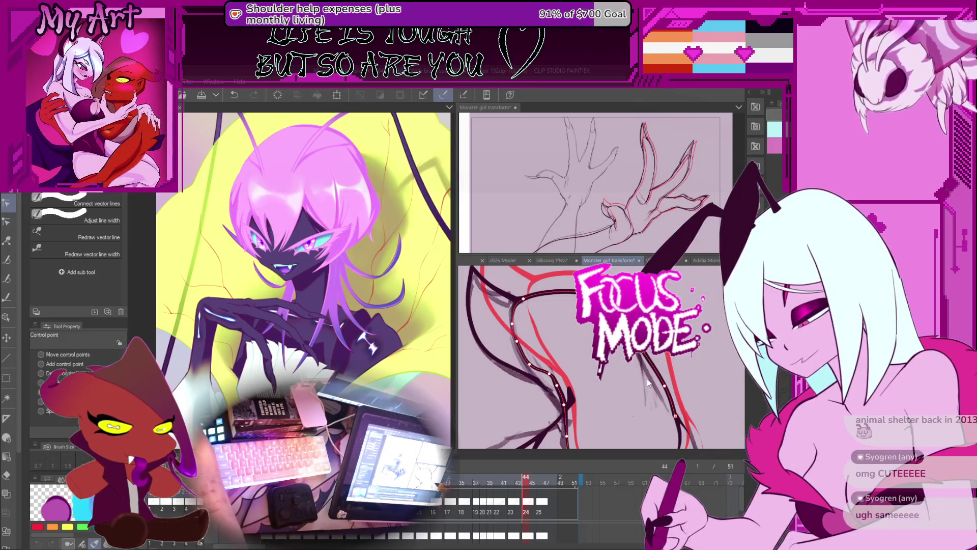
scroll(663, 375, "up", 3)
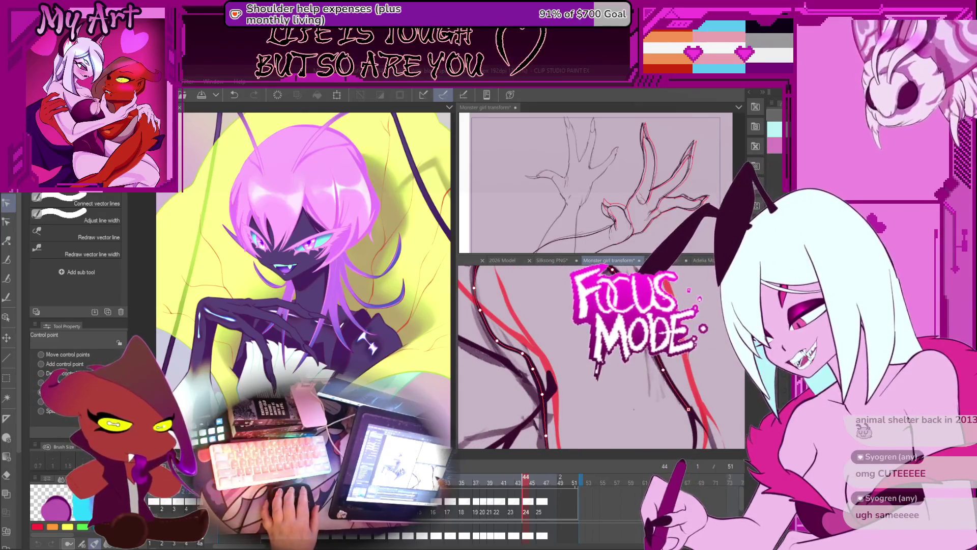
scroll(663, 391, "down", 5)
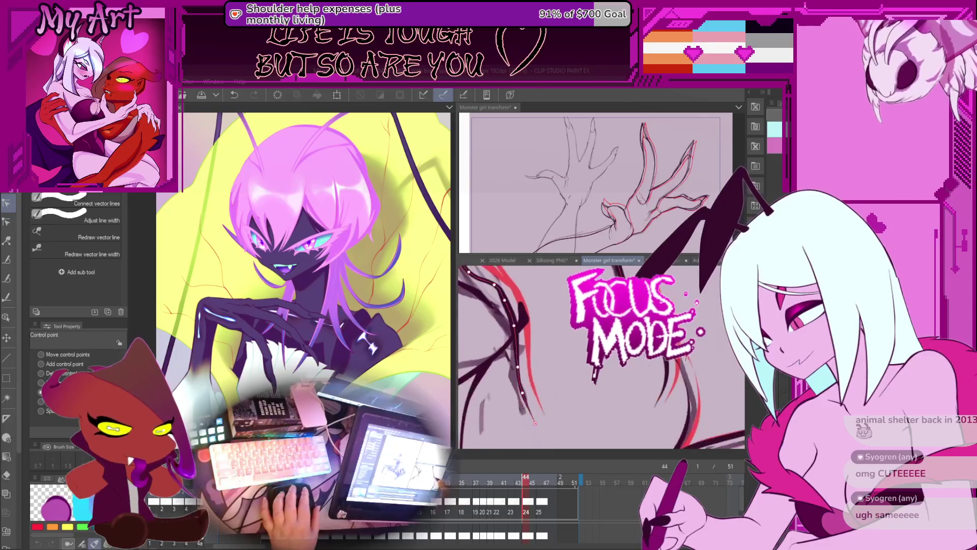
Rotate the view so the finger lines run horizontally and flip between frames 42 and 44.
left_click_drag(656, 387, 656, 394)
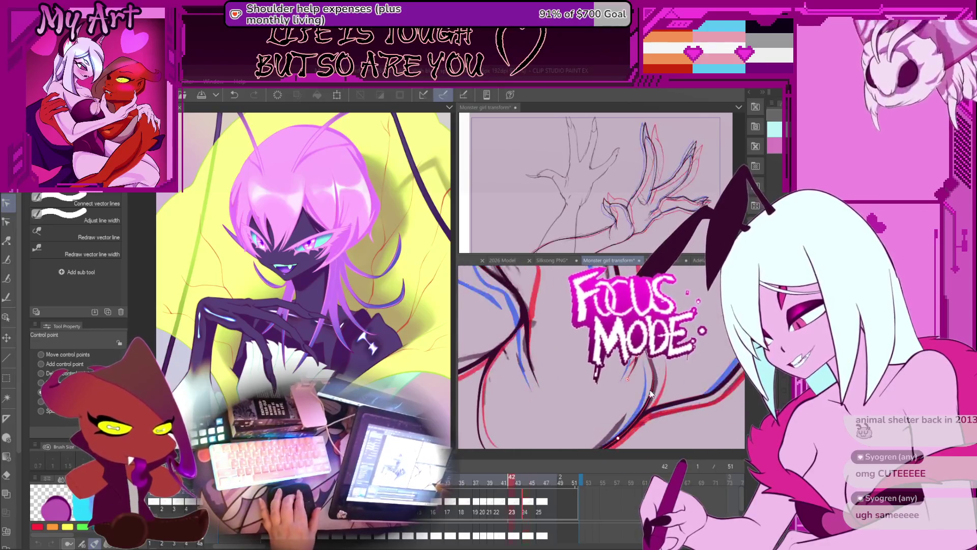
key("Left")
key("Left")
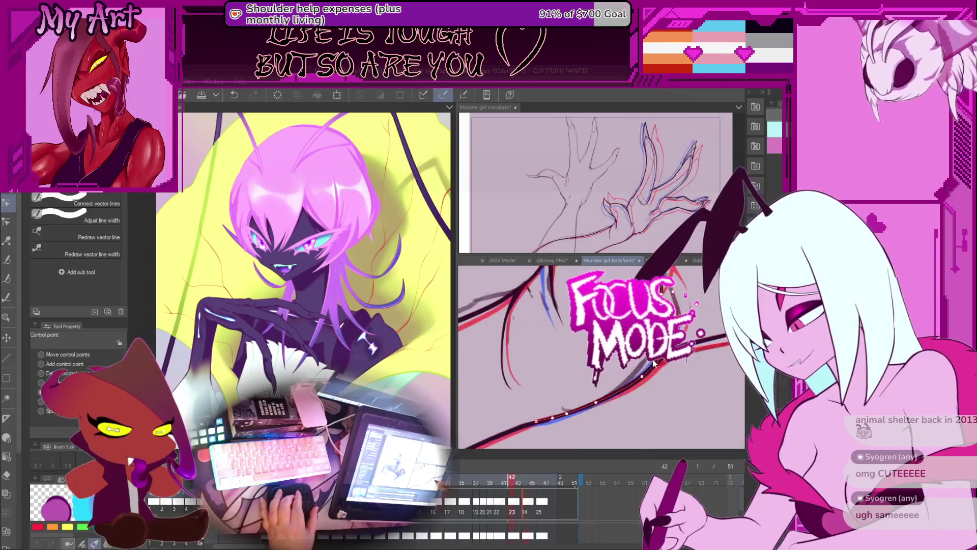
key("Right")
key("Right")
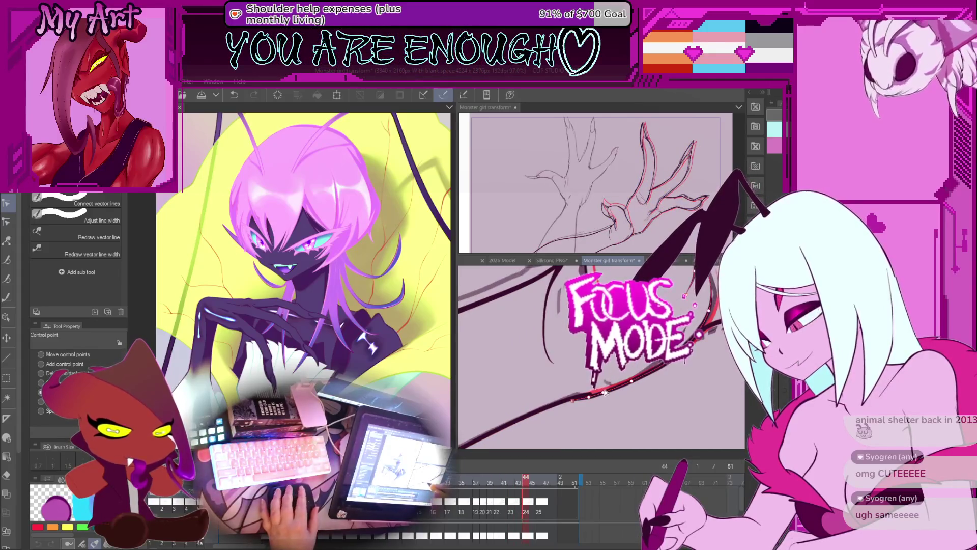
scroll(606, 393, "up", 2)
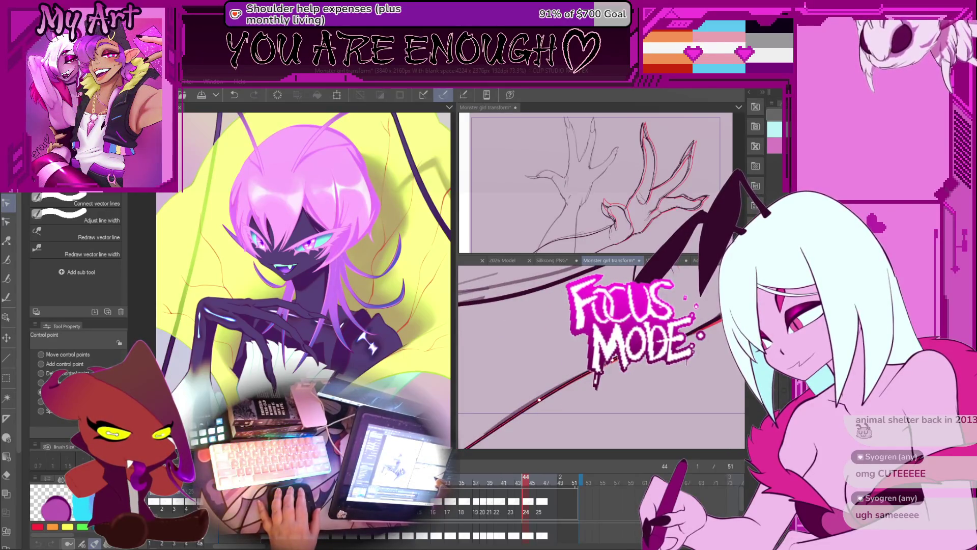
scroll(602, 353, "down", 2)
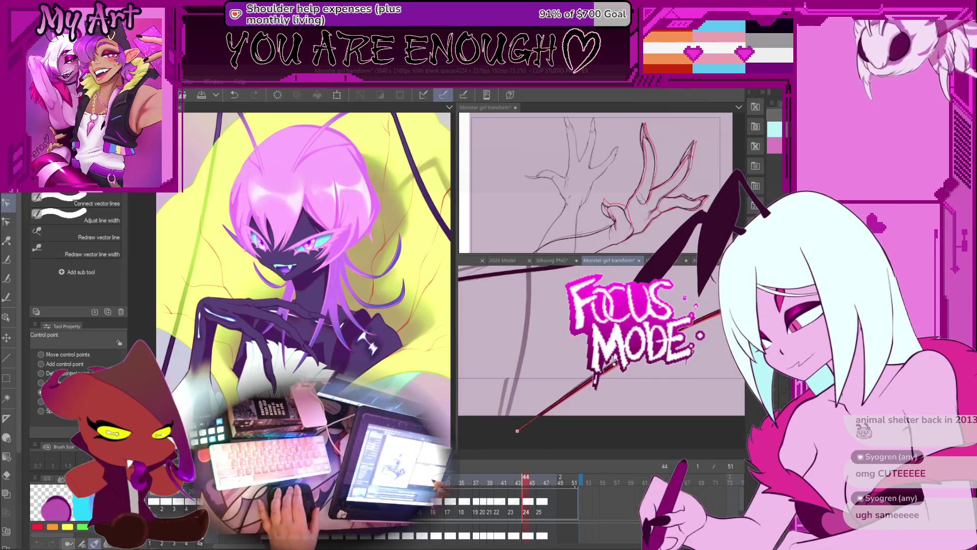
scroll(615, 360, "down", 2)
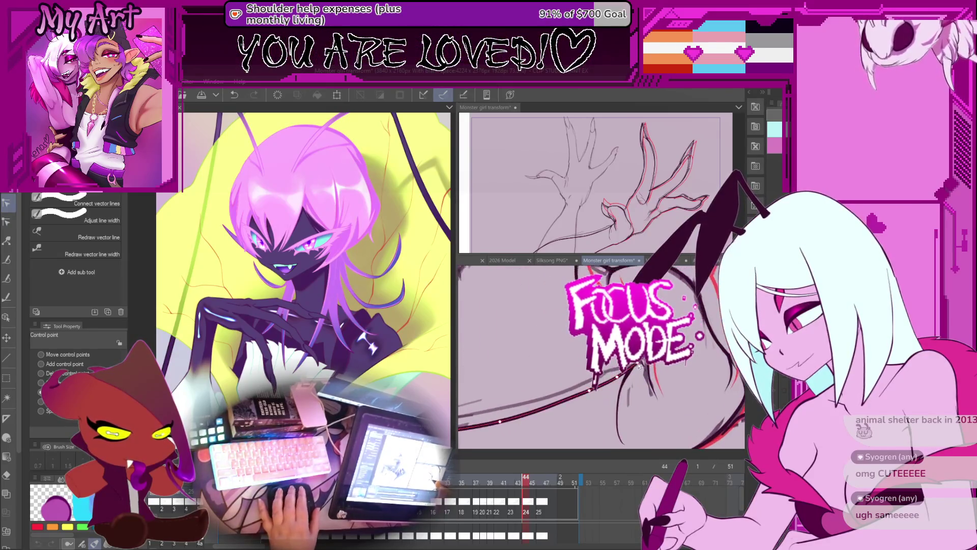
Compare frames 42 and 44, pick the long dark stroke, then switch to whole-object selection.
key("Left")
key("Left")
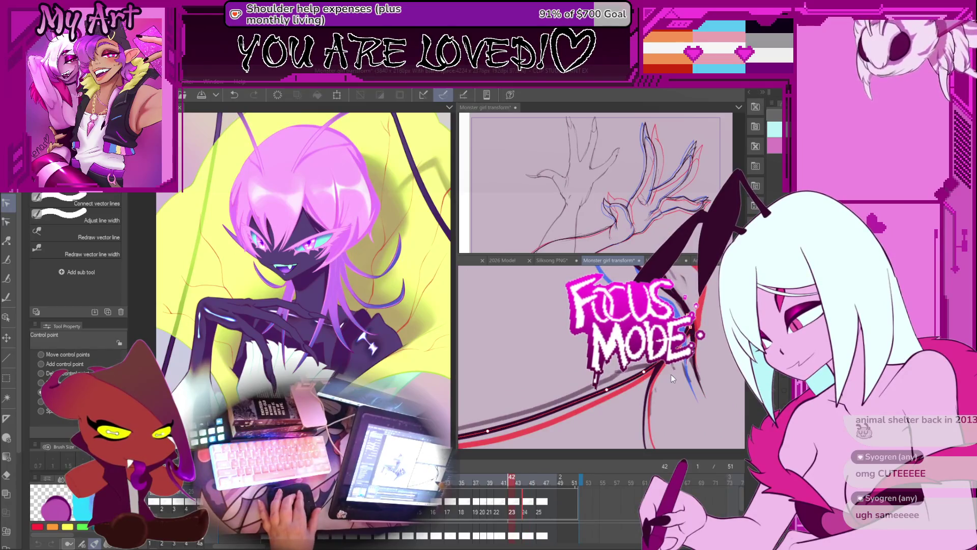
key("Right")
key("Right")
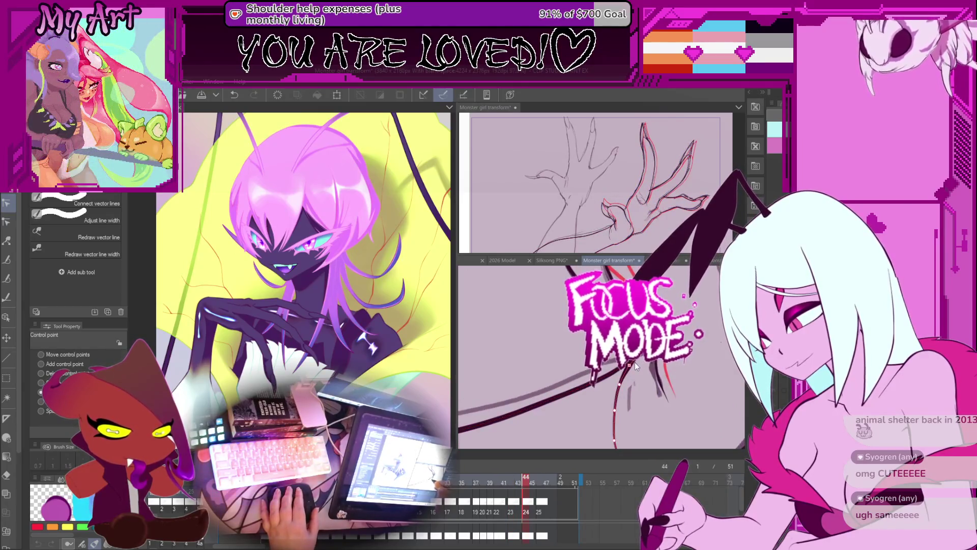
left_click(619, 368)
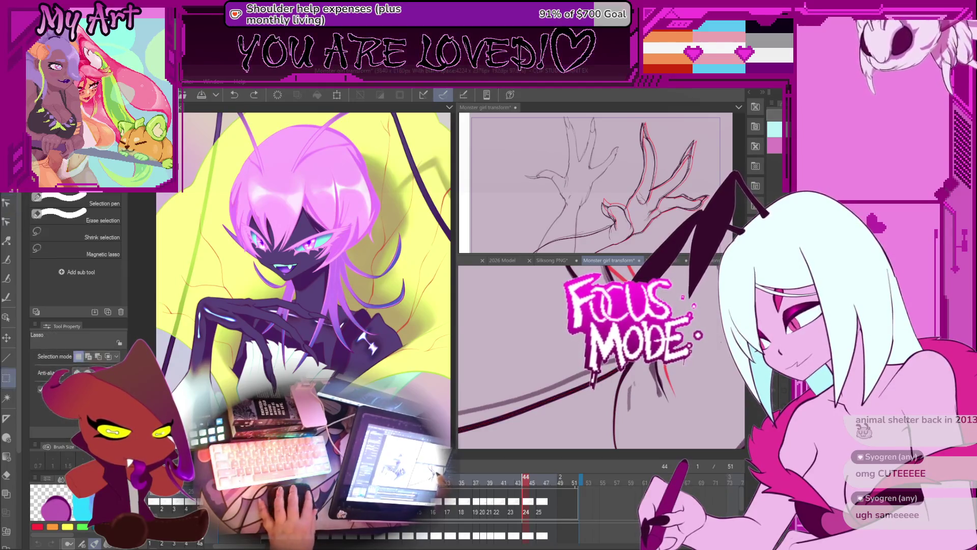
key("o")
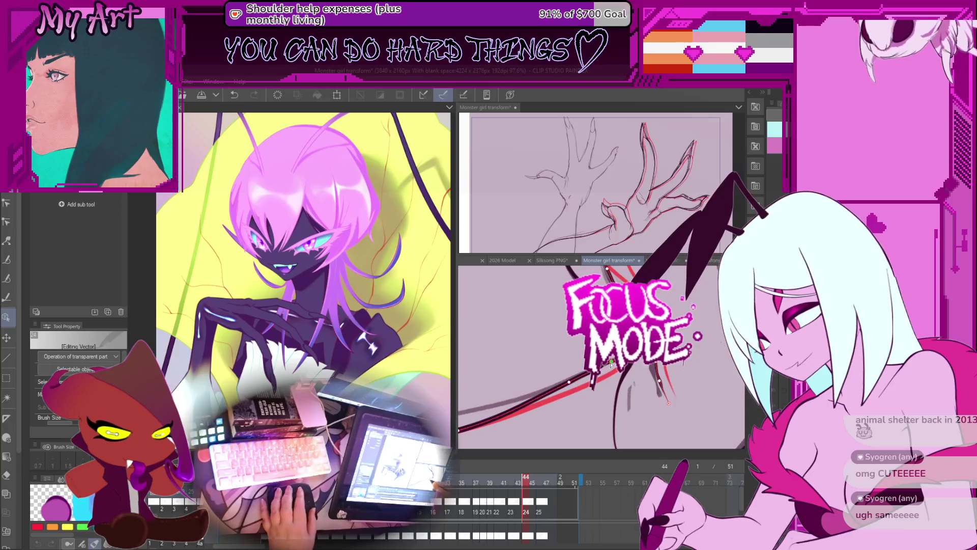
Step back two frames, stroke along the arm line and select the dark arm curve on the next frame.
key("Left")
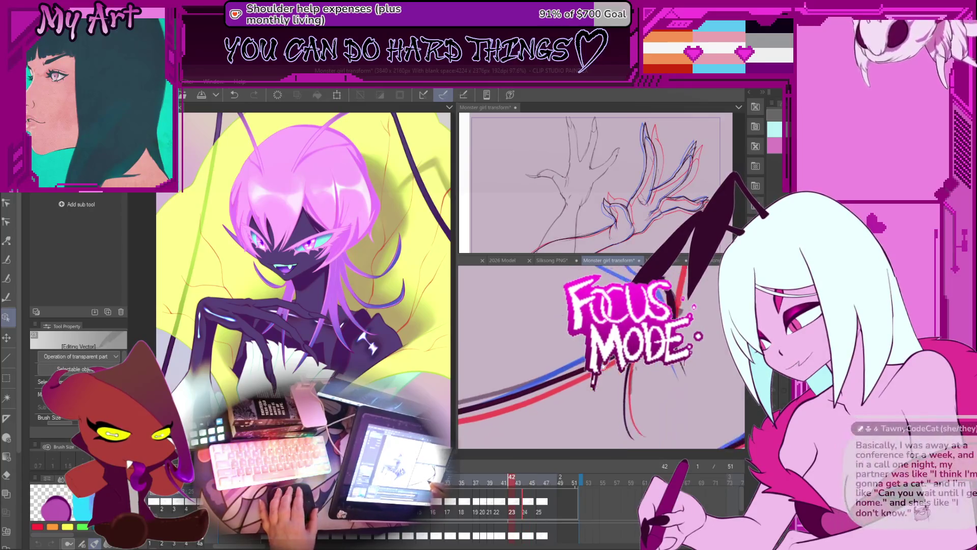
key("Left")
left_click_drag(611, 366, 688, 373)
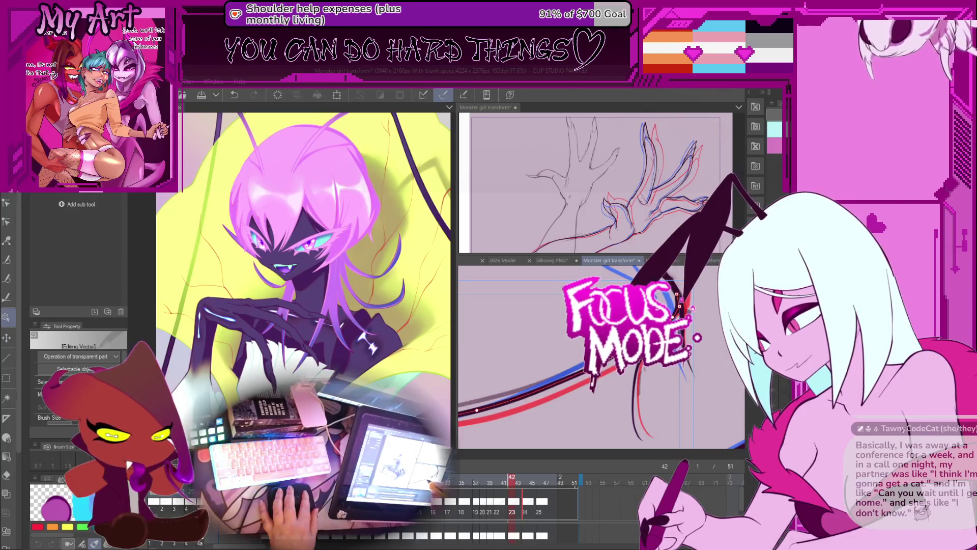
left_click_drag(596, 359, 613, 374)
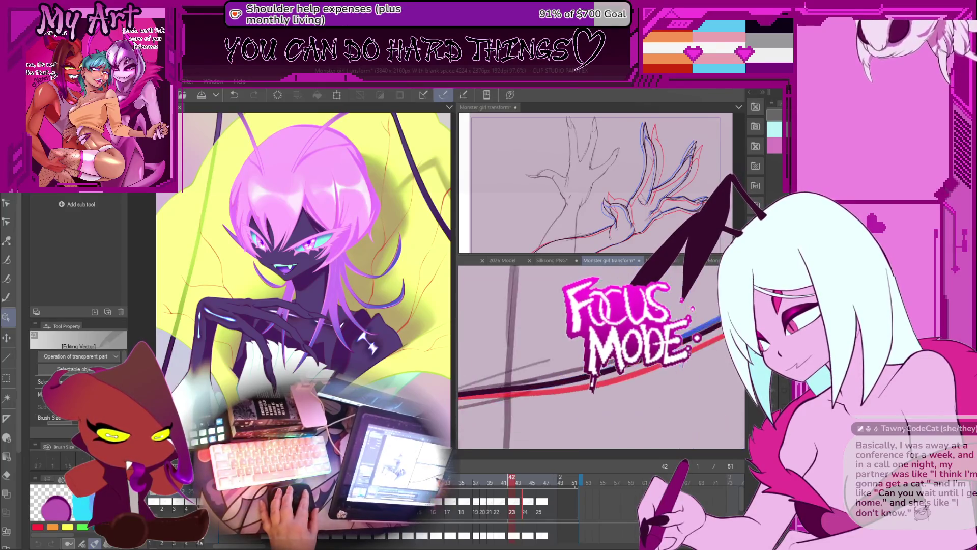
left_click(603, 373)
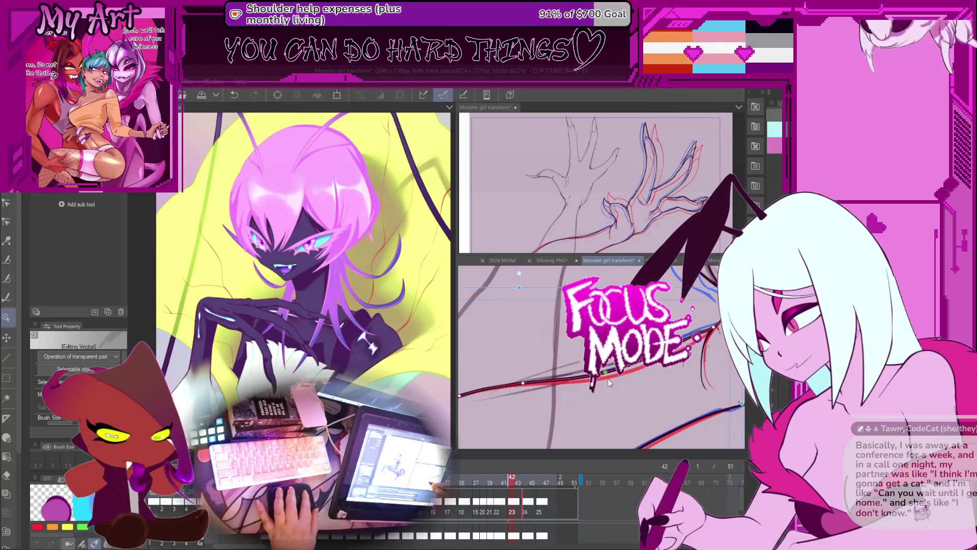
key("Right")
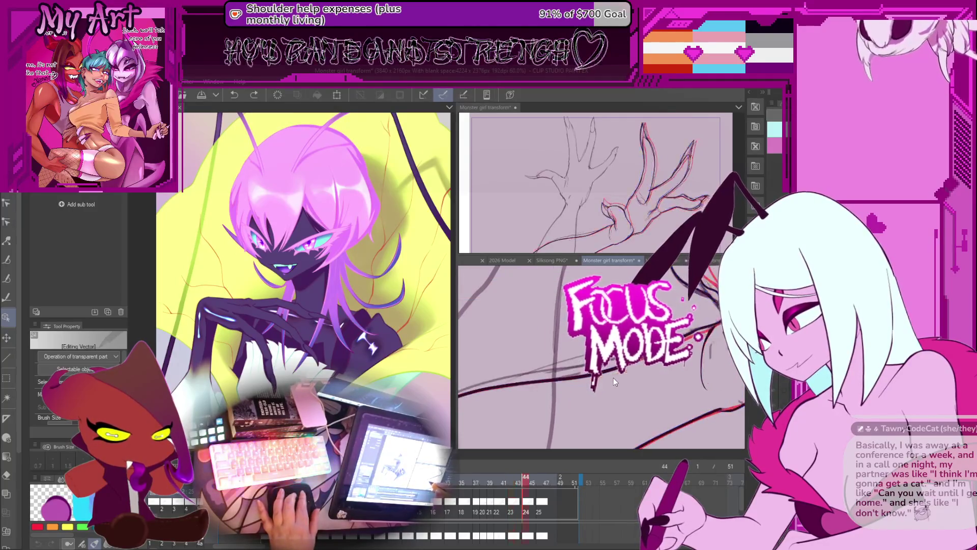
left_click_drag(613, 378, 626, 368)
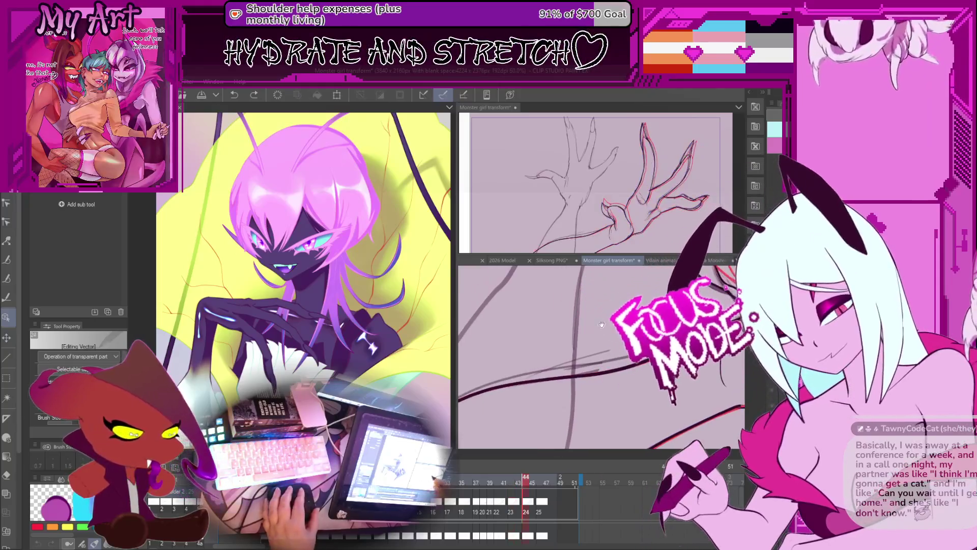
left_click(631, 368)
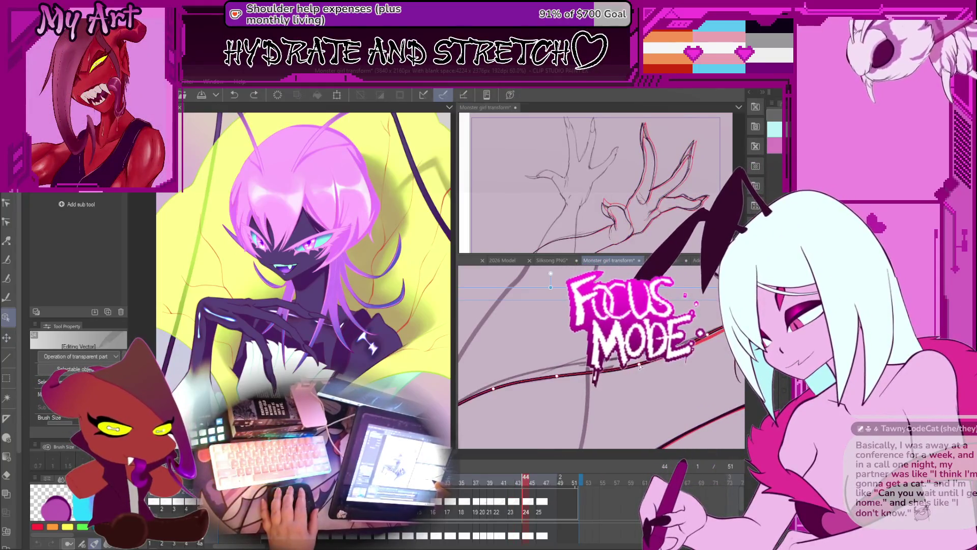
Bend and flatten the arm curve to follow the red sketch, stepping frames to compare the result.
left_click_drag(603, 366, 588, 382)
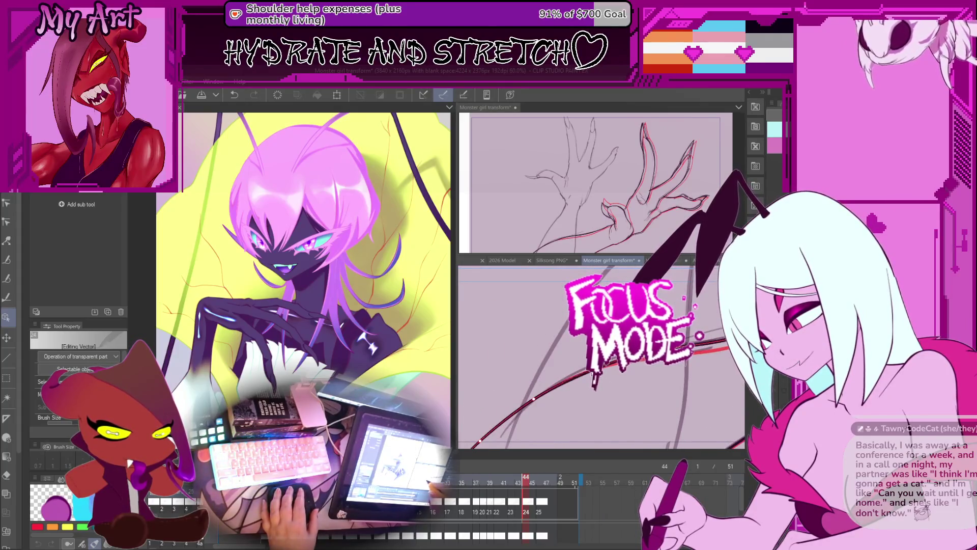
left_click_drag(602, 376, 587, 378)
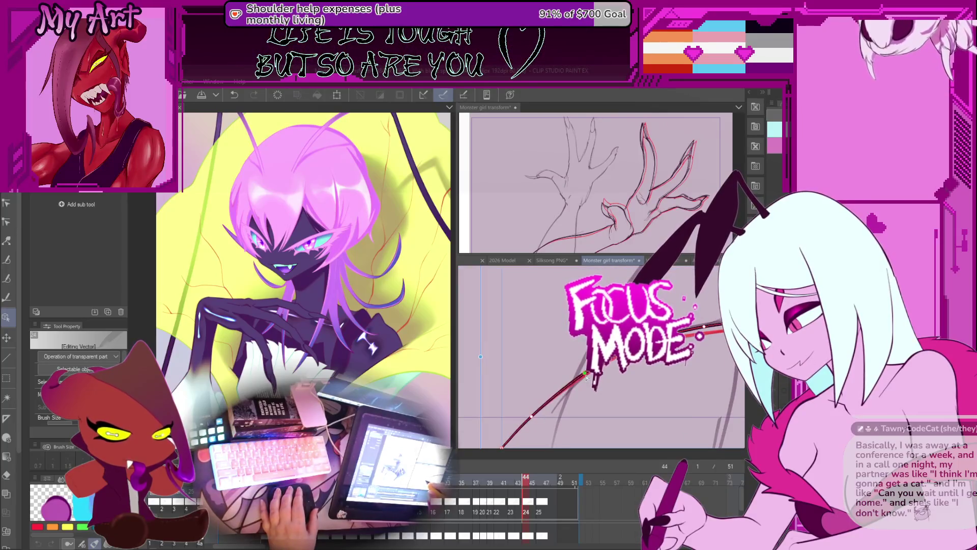
left_click_drag(581, 416, 555, 397)
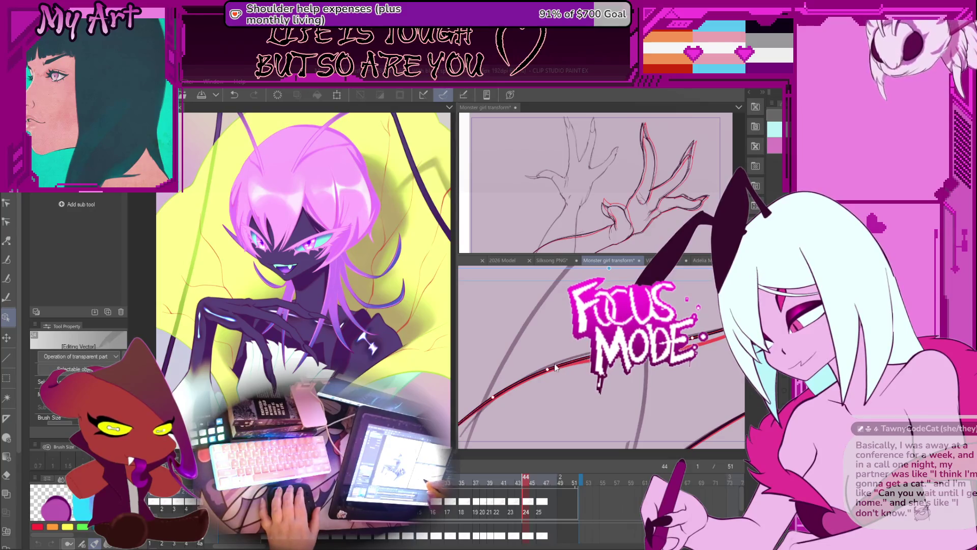
left_click_drag(547, 369, 547, 385)
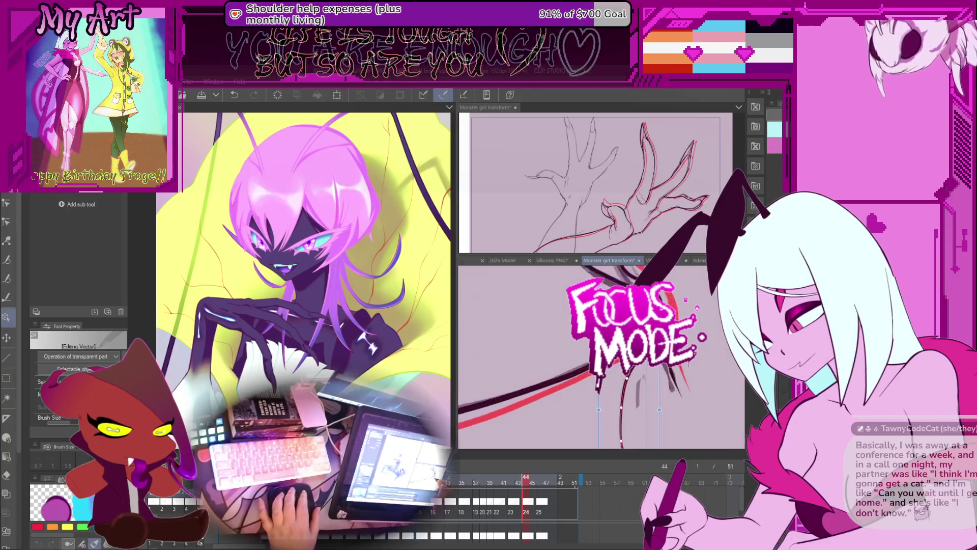
left_click_drag(459, 410, 596, 372)
key("Right")
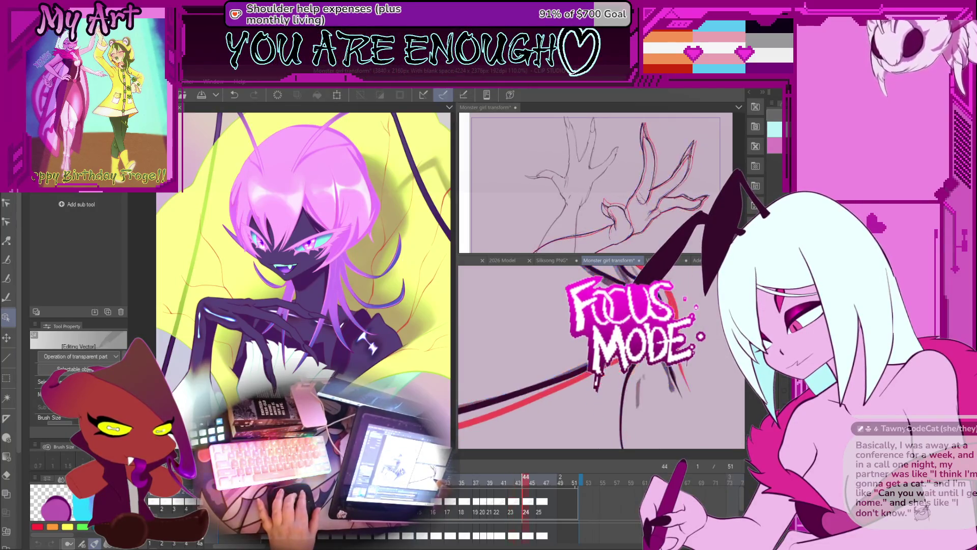
left_click_drag(611, 488, 599, 407)
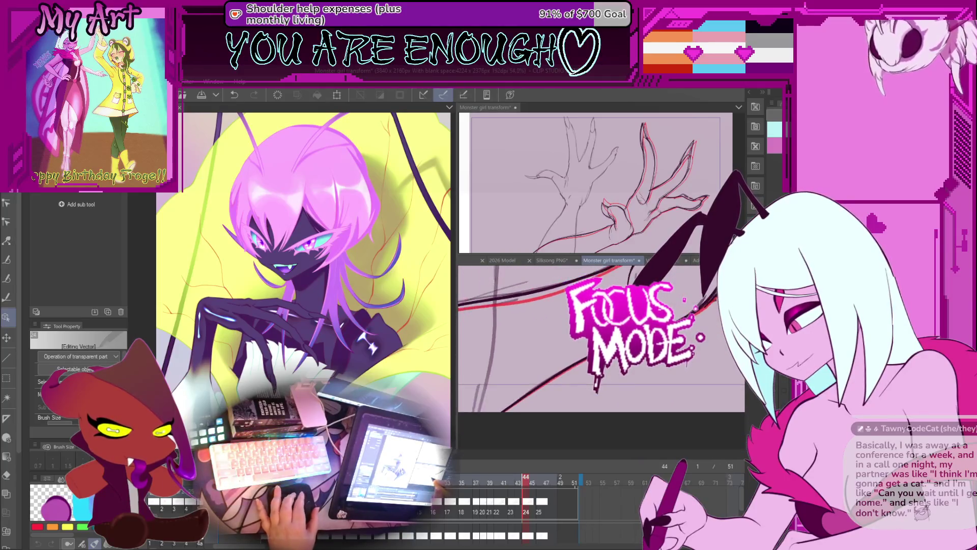
key("Left")
key("Left")
Add a control point to the arm stroke, reshape it and move the selected strokes down-left.
key("Right")
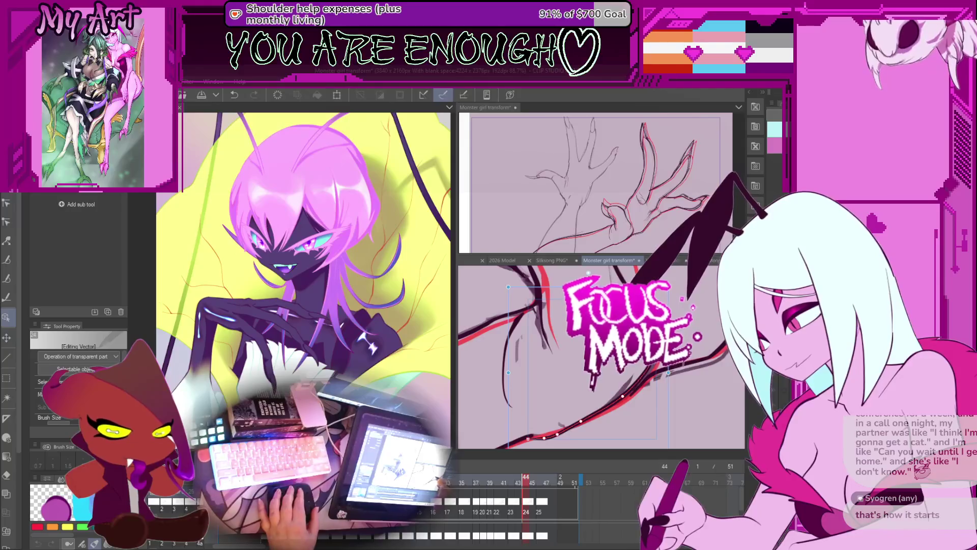
left_click_drag(668, 372, 580, 380)
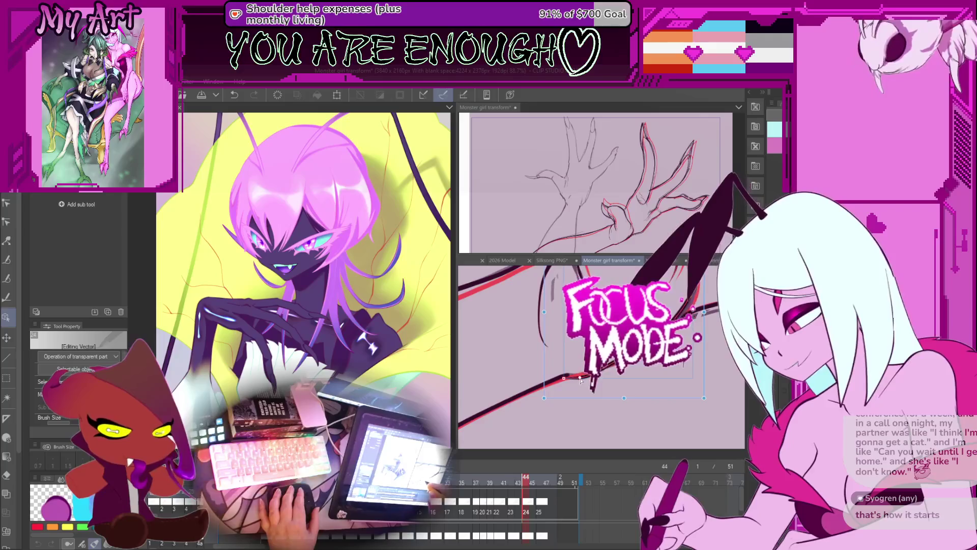
left_click(581, 379)
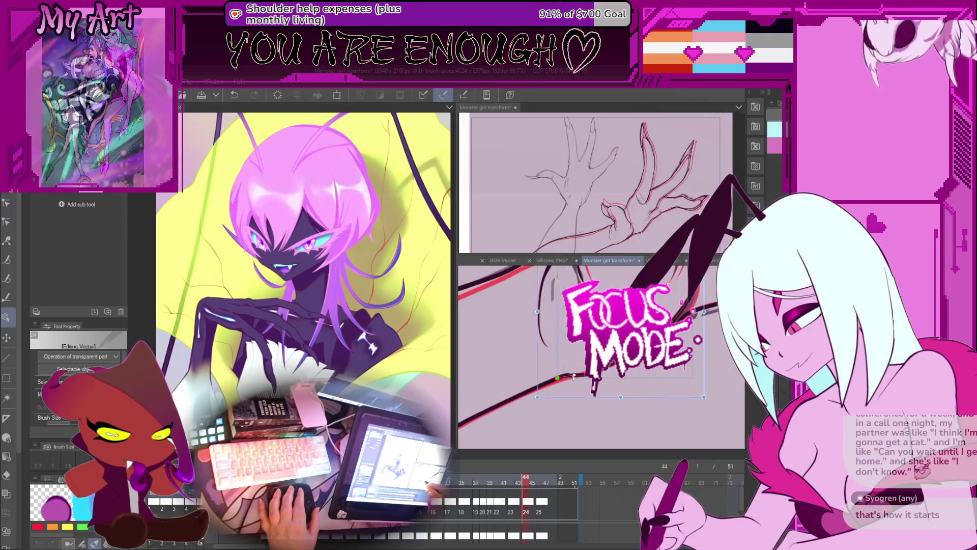
left_click_drag(566, 379, 566, 376)
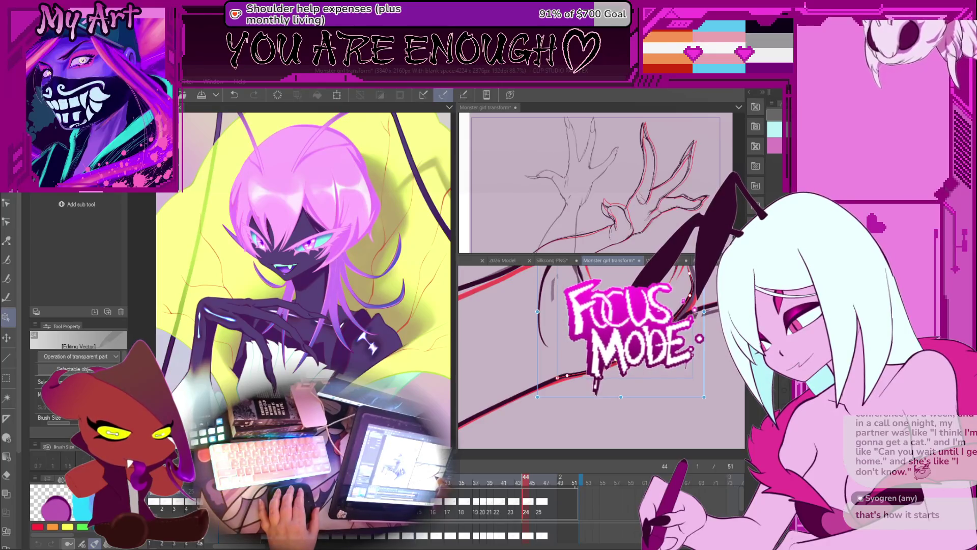
left_click_drag(566, 376, 522, 417)
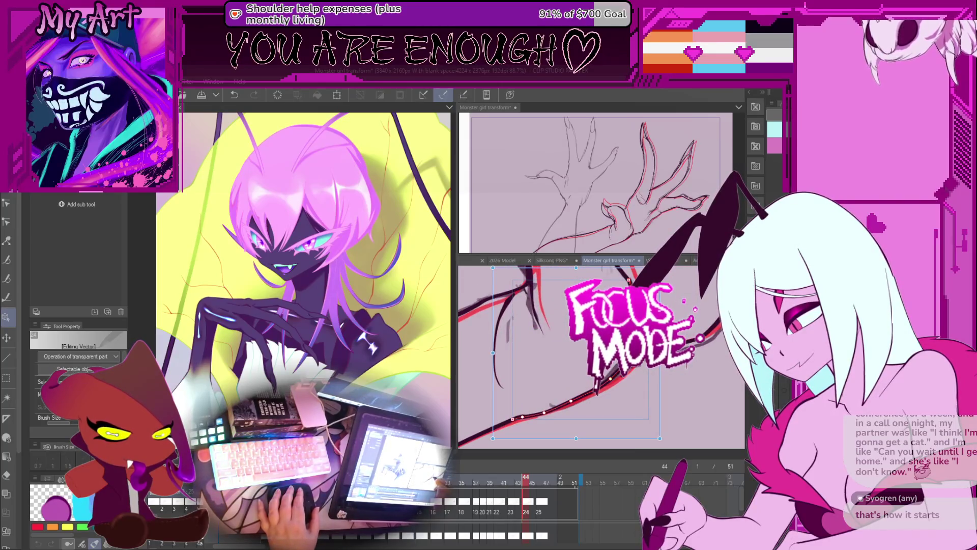
key("ctrl+d")
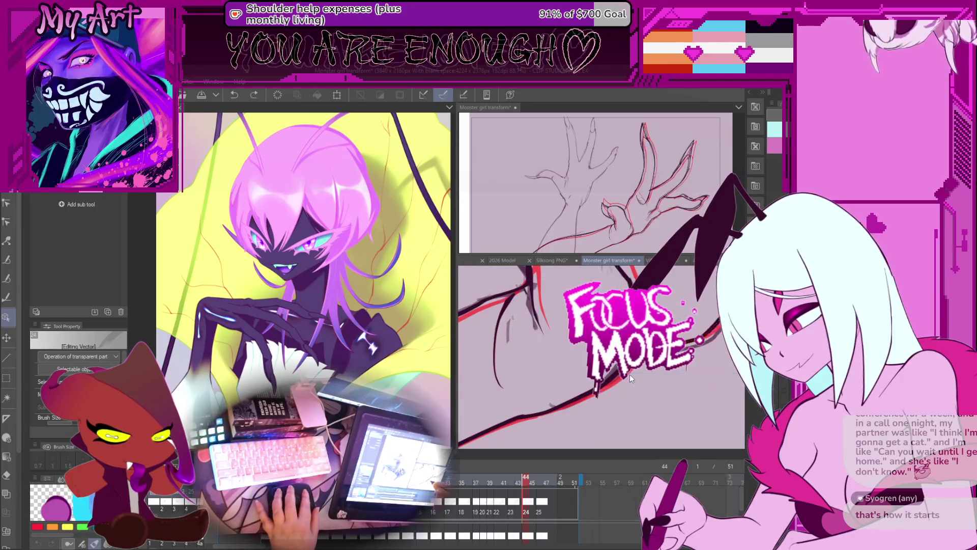
Select the lower arm strokes, compare with the previous frame, then show their control points.
left_click(629, 385)
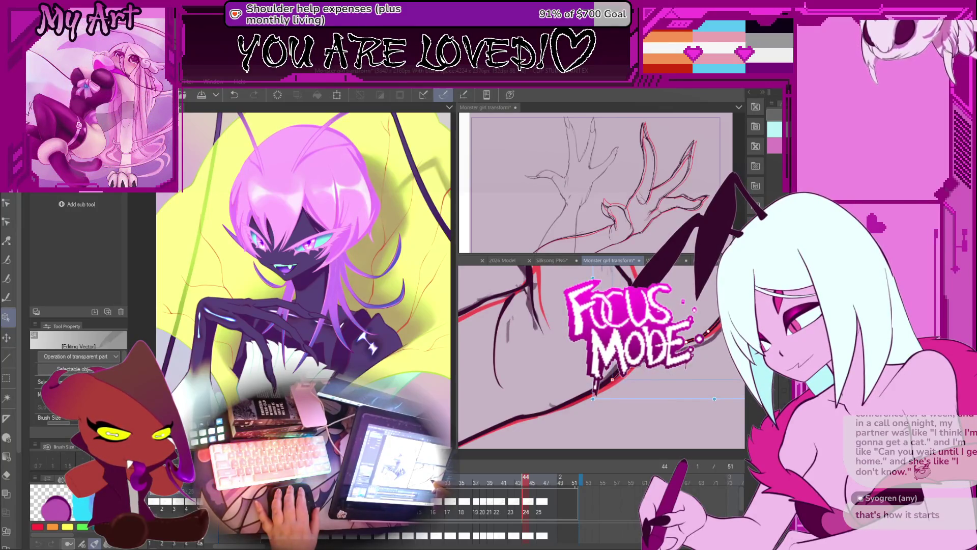
key("Left")
key("Left")
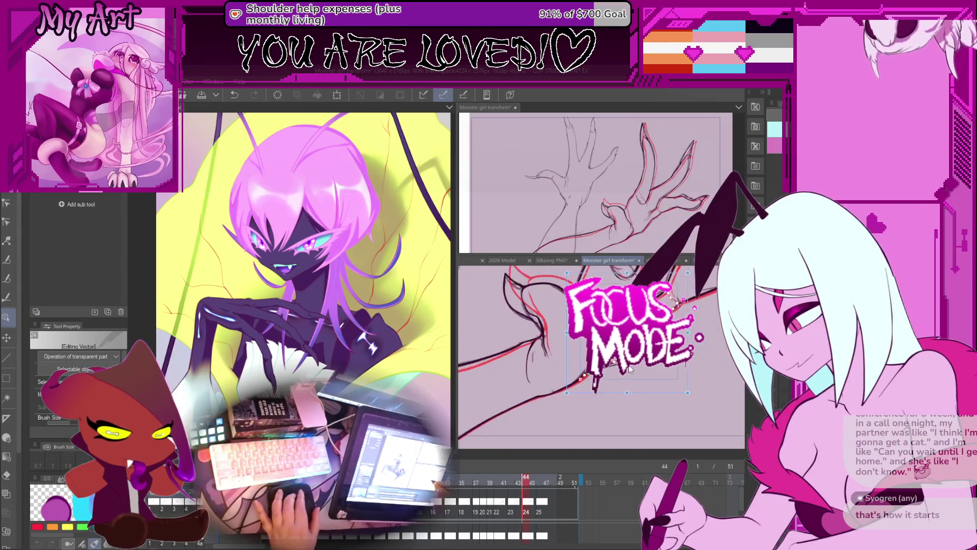
key("Right")
key("Right")
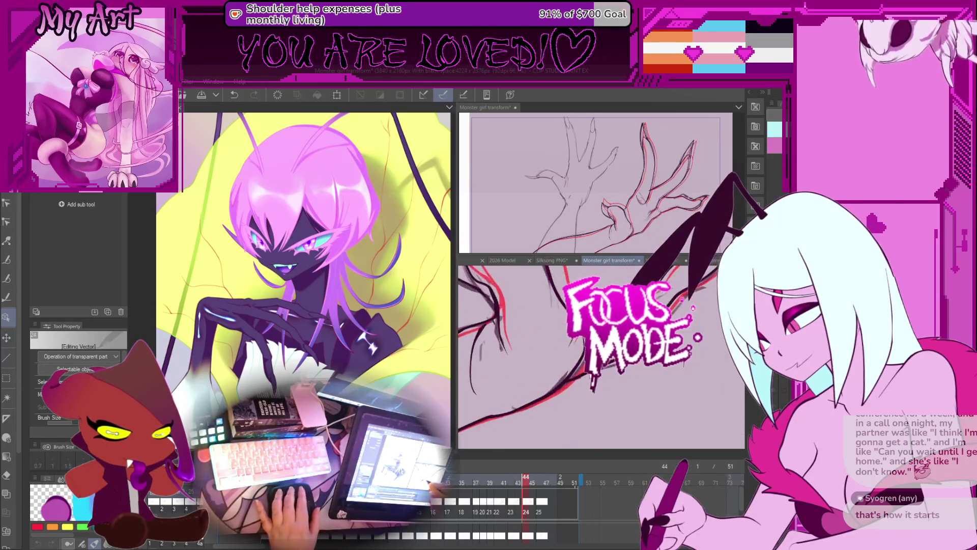
left_click(583, 379)
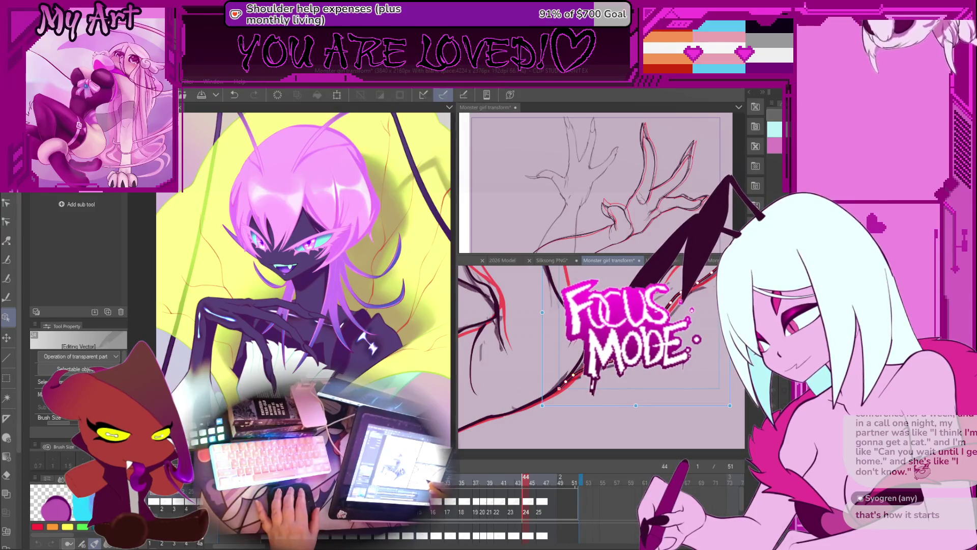
key("y")
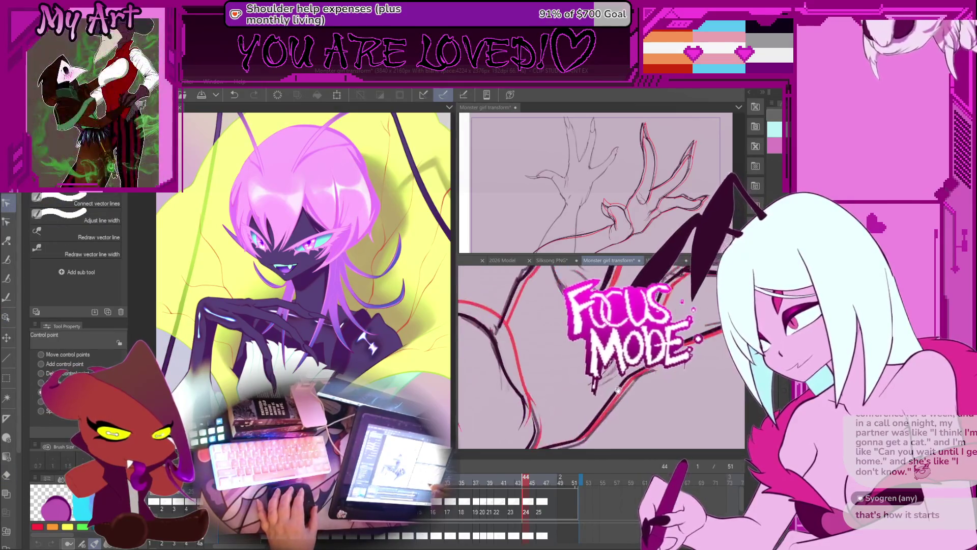
Nudge the arm stroke's control points on frame 44 and flip frames to check the whole hand.
left_click_drag(647, 369, 635, 389)
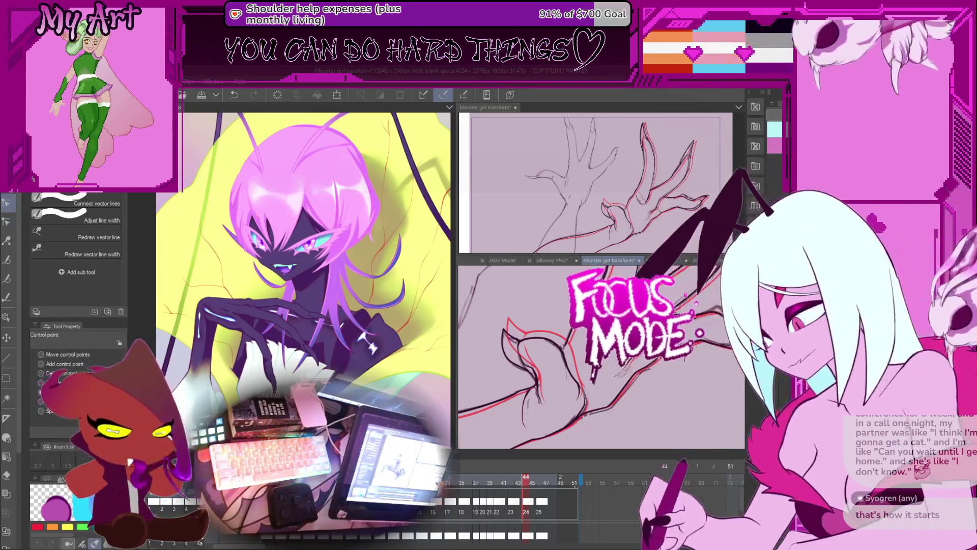
key("ctrl+0")
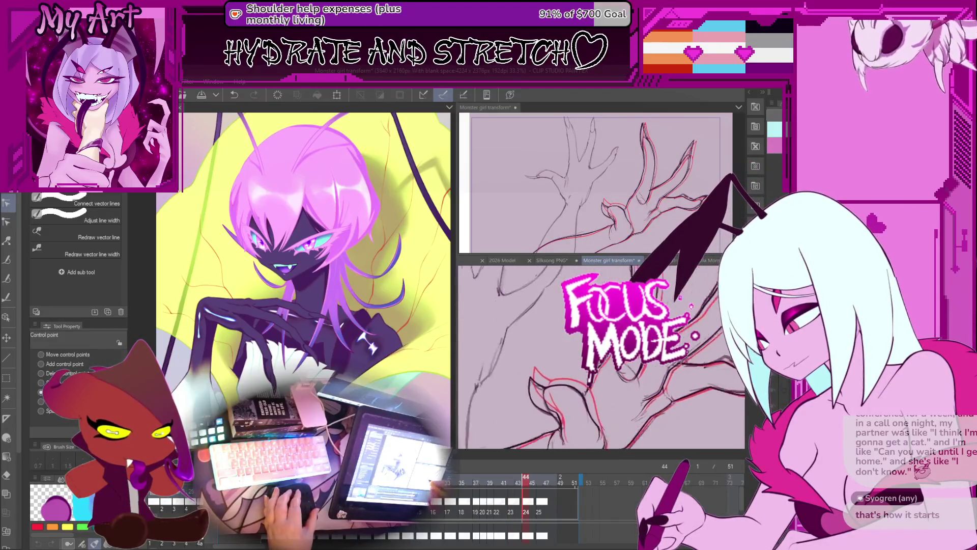
key("Right")
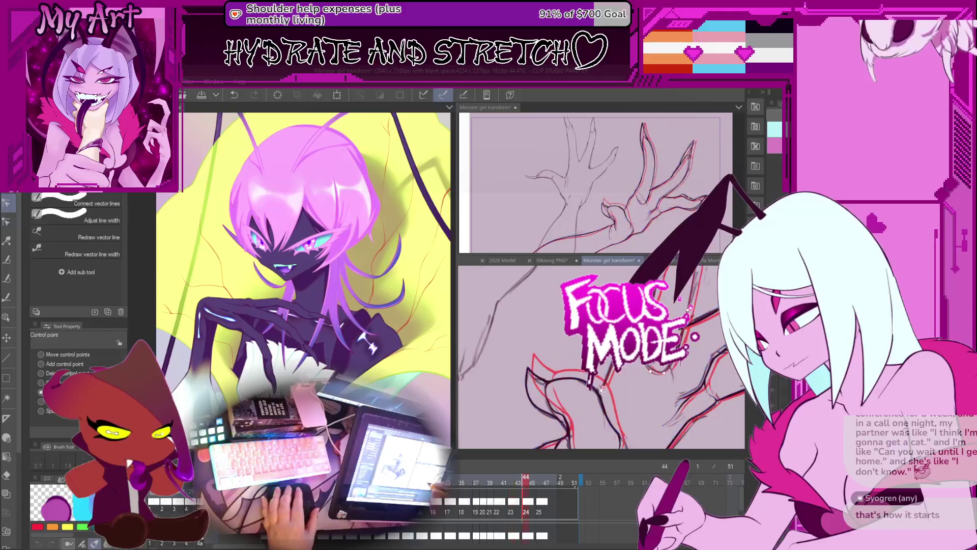
key("Left")
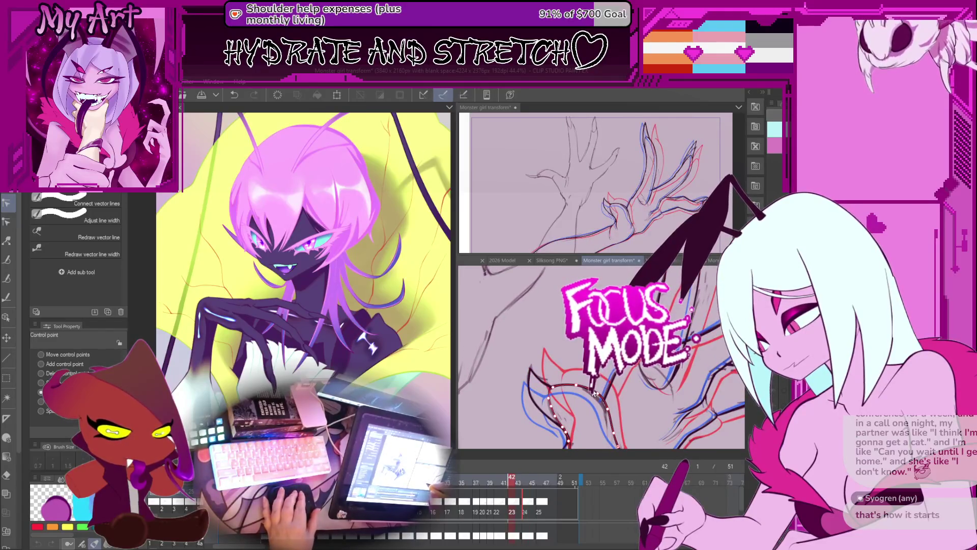
key("Right")
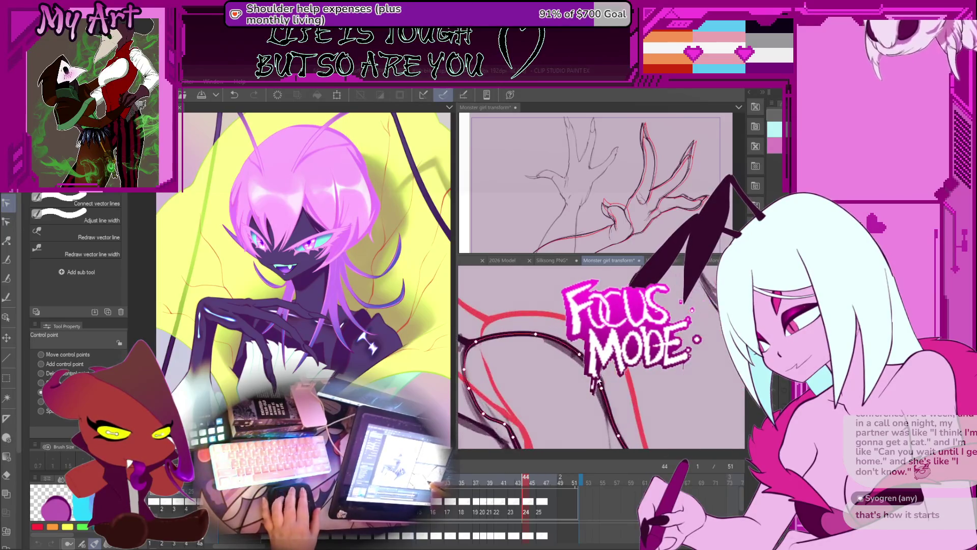
scroll(599, 372, "up", 3)
scroll(599, 371, "down", 3)
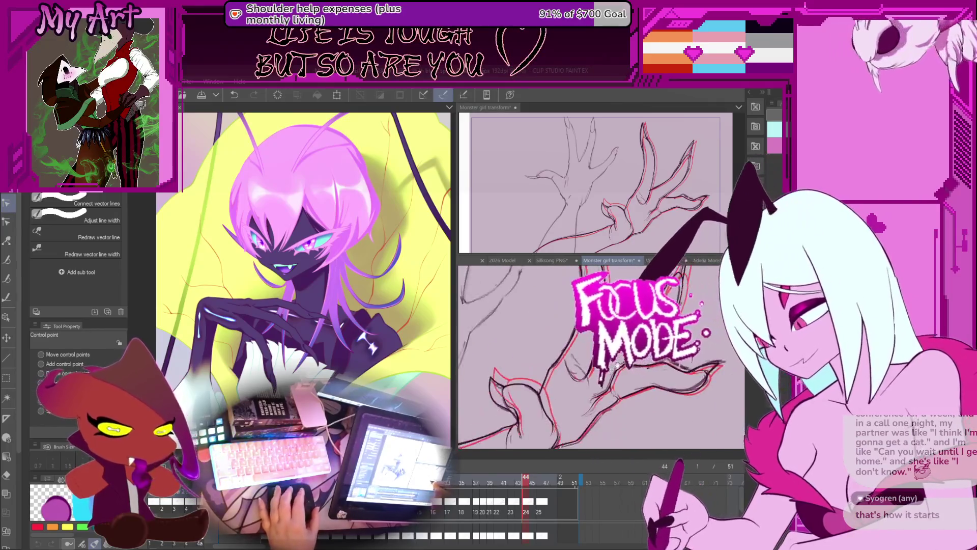
Select the vector line near the hand and flip between neighbouring frames to compare the fingers.
left_click(609, 396)
key("Left")
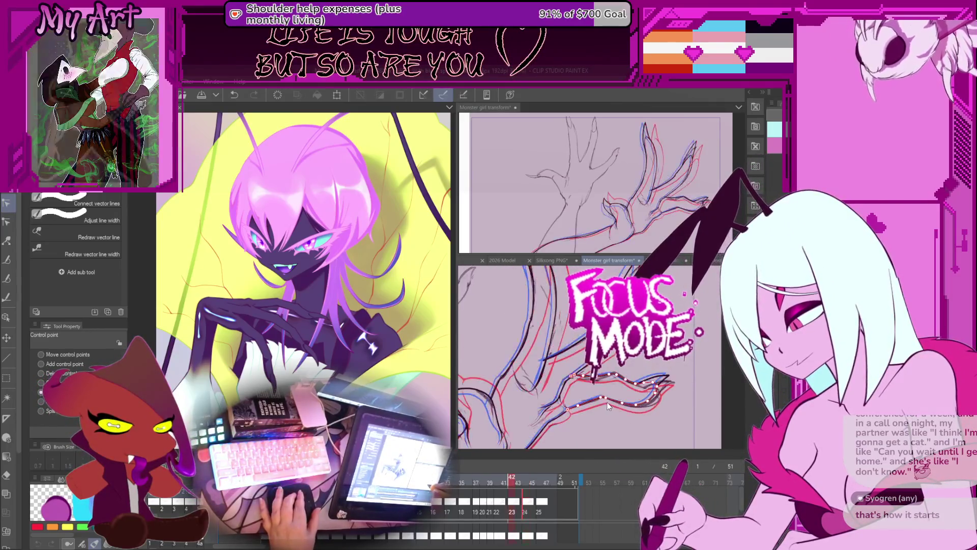
key("Left")
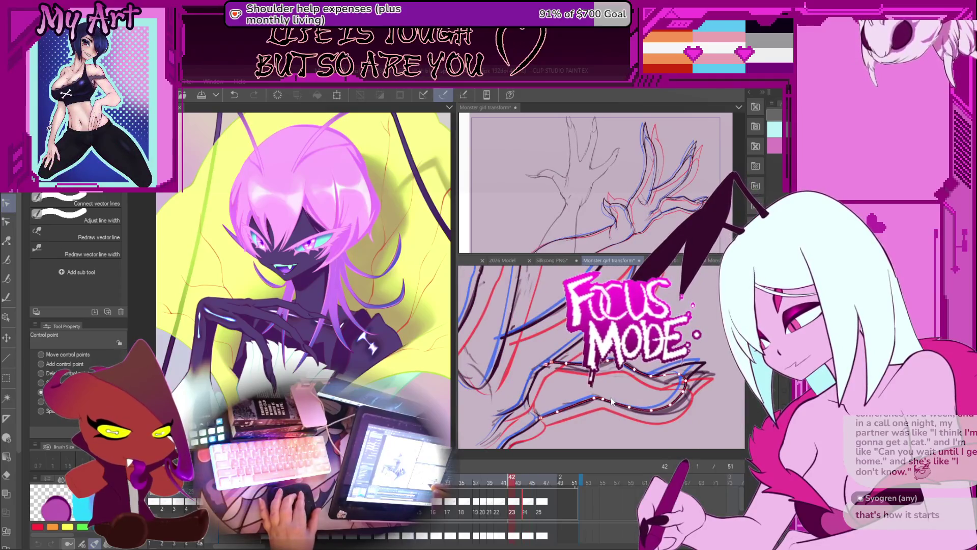
key("Right")
key("Right")
key("Left")
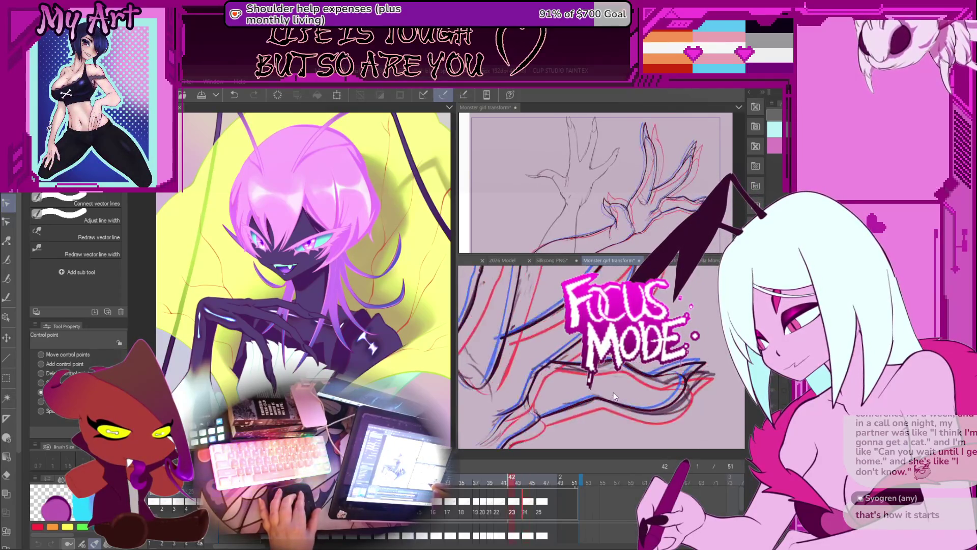
key("Right")
scroll(611, 391, "up", 1)
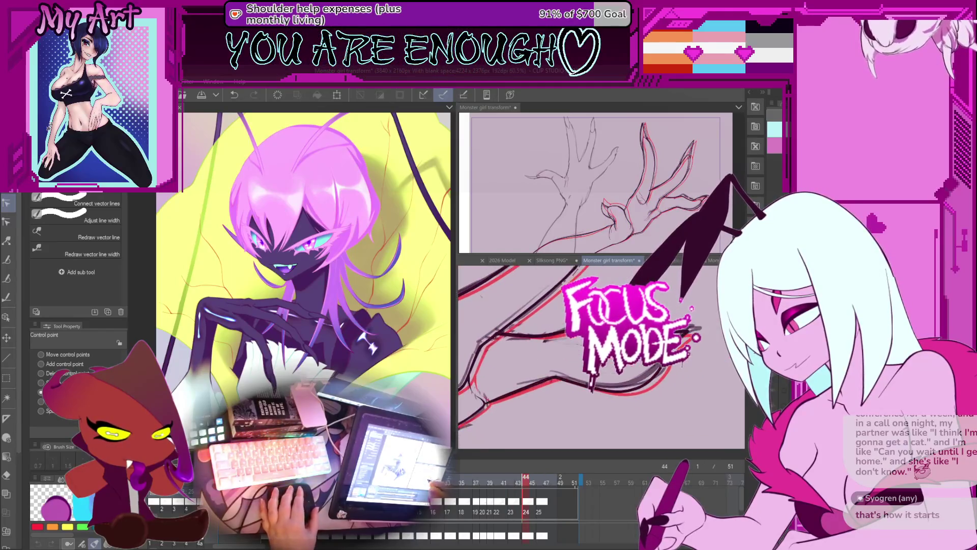
Lasso-select the arm line and switch to the Object tool to reshape it.
key("m")
left_click_drag(569, 320, 580, 366)
key("o")
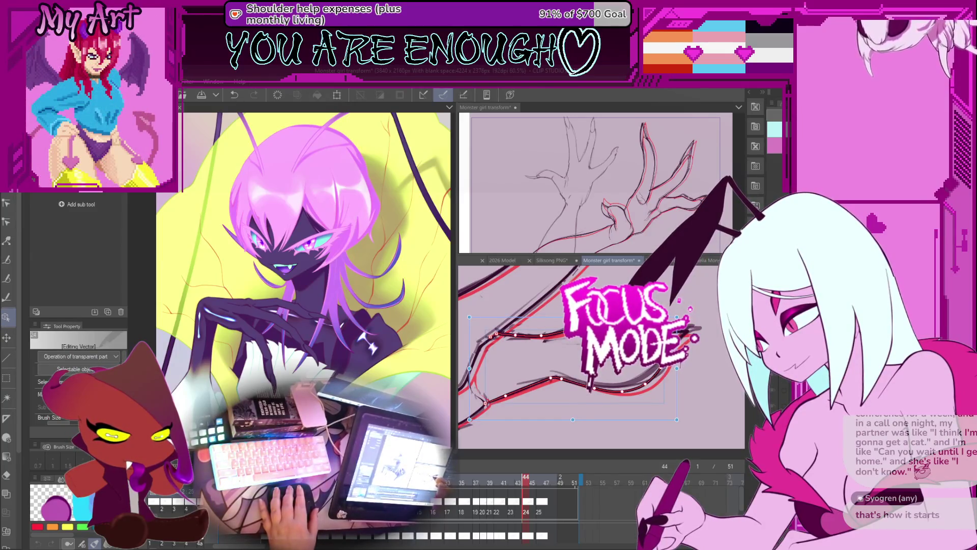
scroll(611, 361, "up", 2)
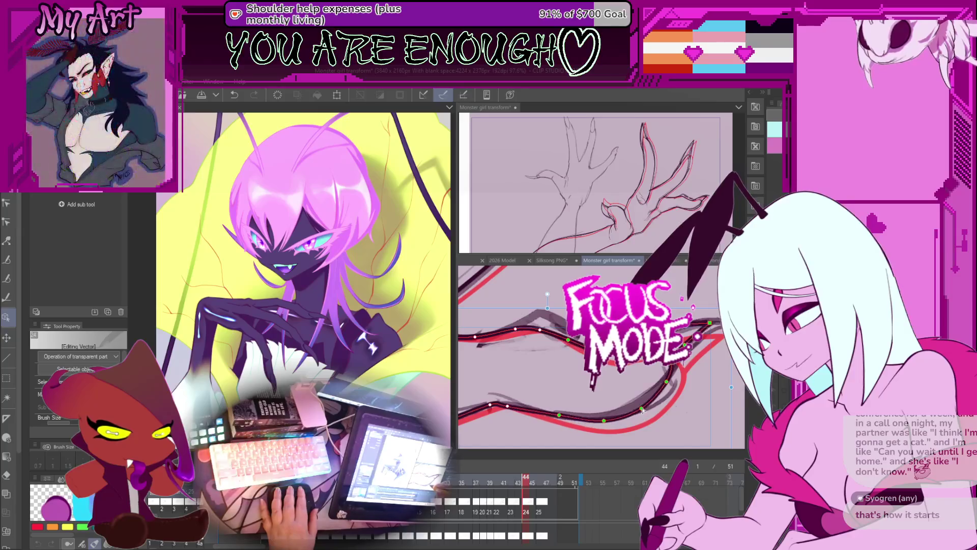
Rotate the view along the arm, adjust a control point on frame 44's arm line and check it against frame 42.
left_click_drag(643, 416, 621, 385)
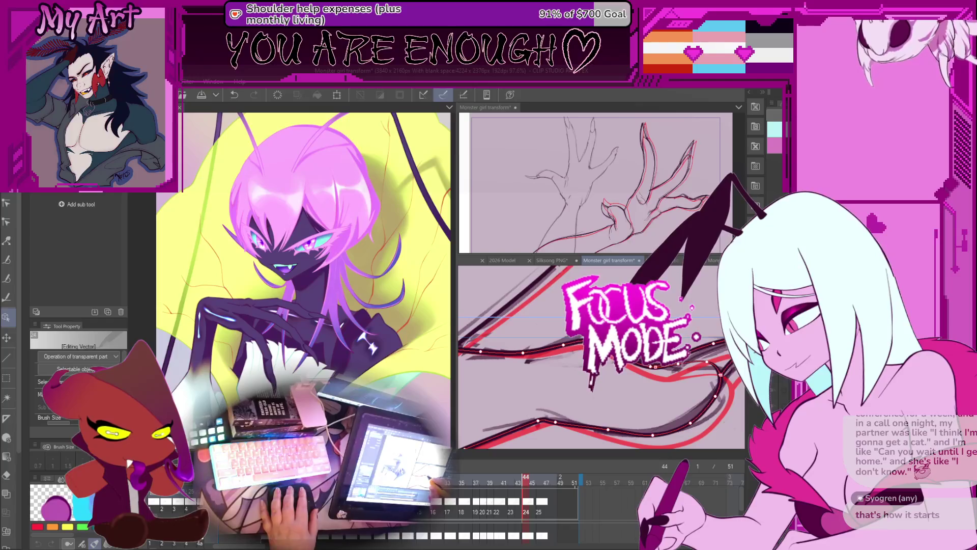
left_click_drag(563, 347, 551, 385)
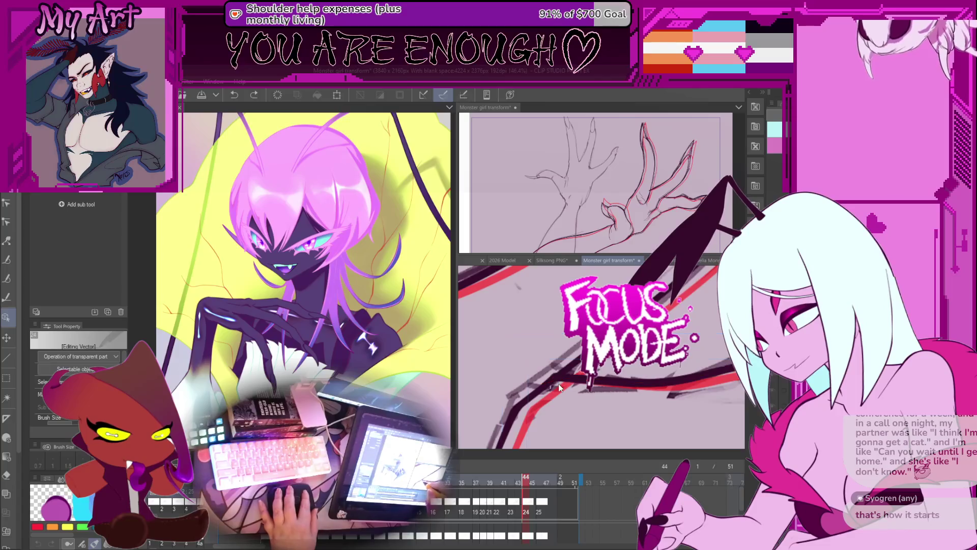
key("y")
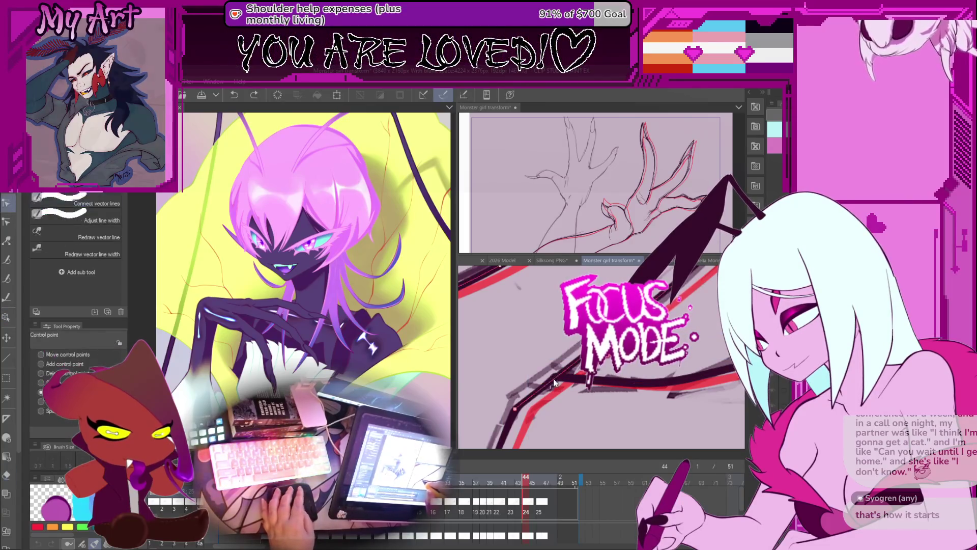
left_click(547, 389)
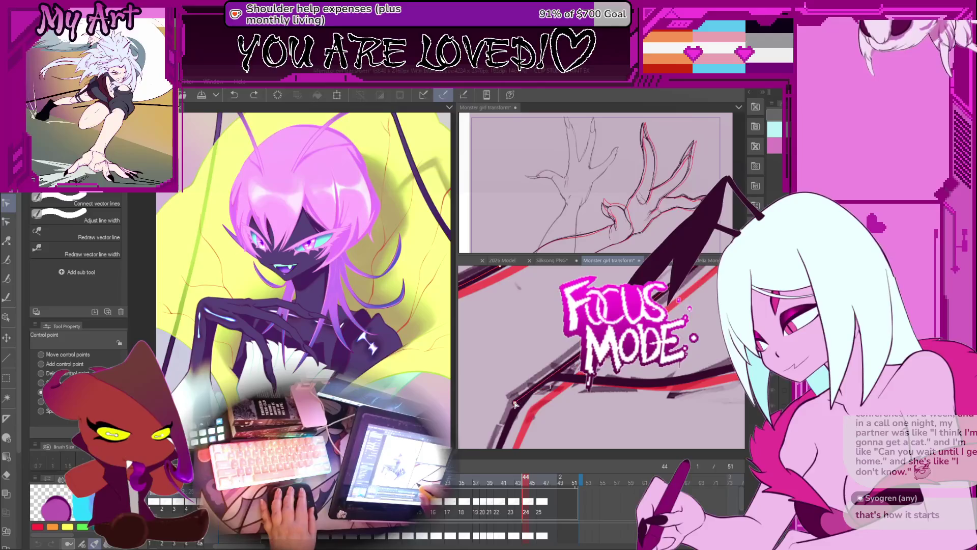
left_click_drag(515, 404, 577, 386)
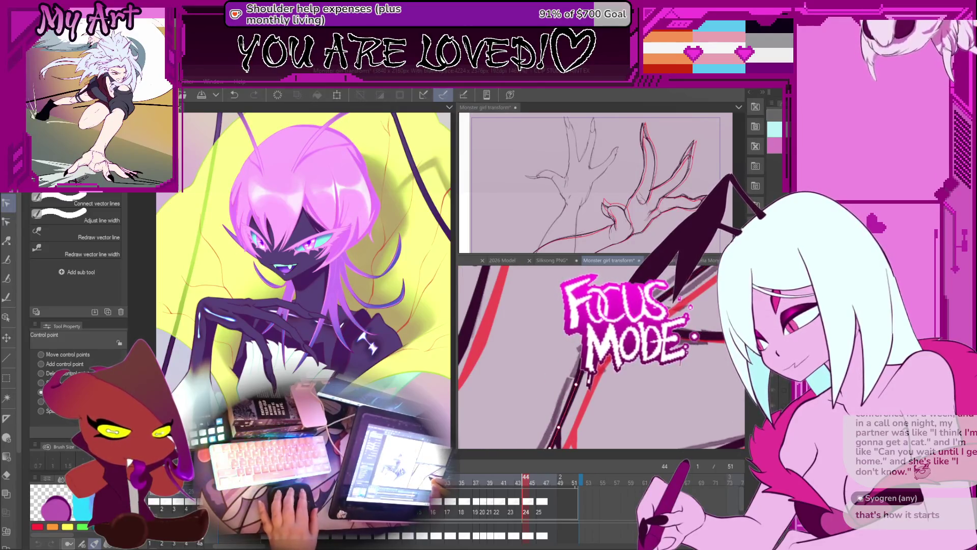
key("Left")
key("Left")
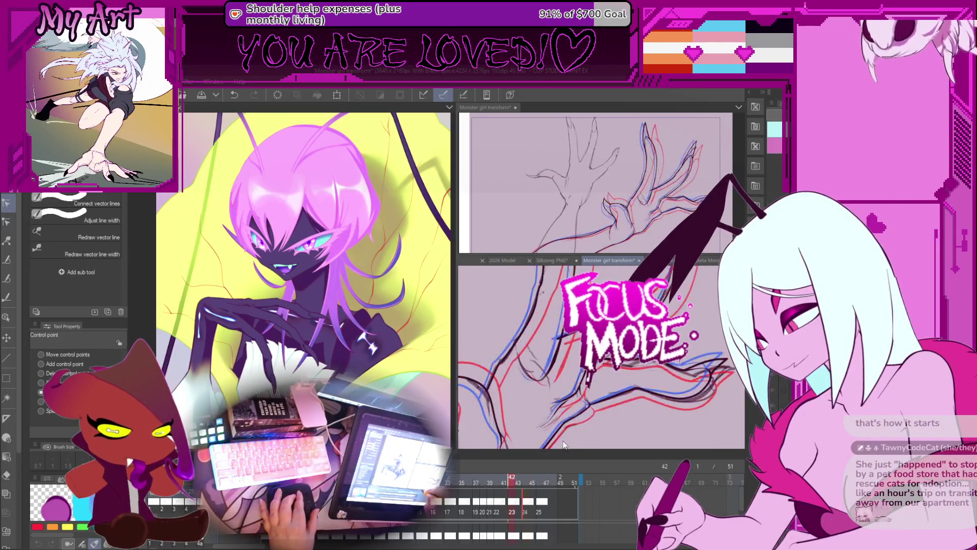
key("Right")
key("Right")
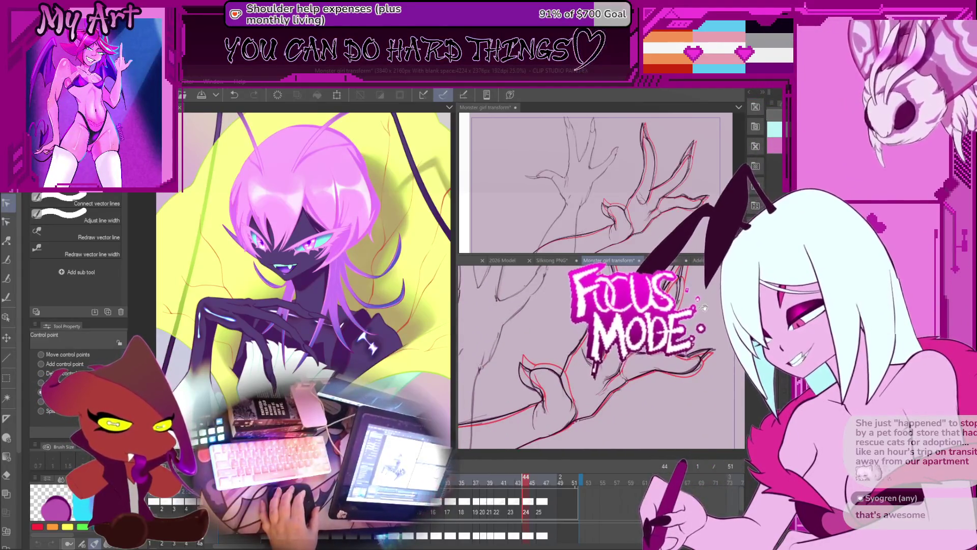
Zoom in on the hand line work and compare frame 44 with frame 42's onion skins.
key("ctrl+plus")
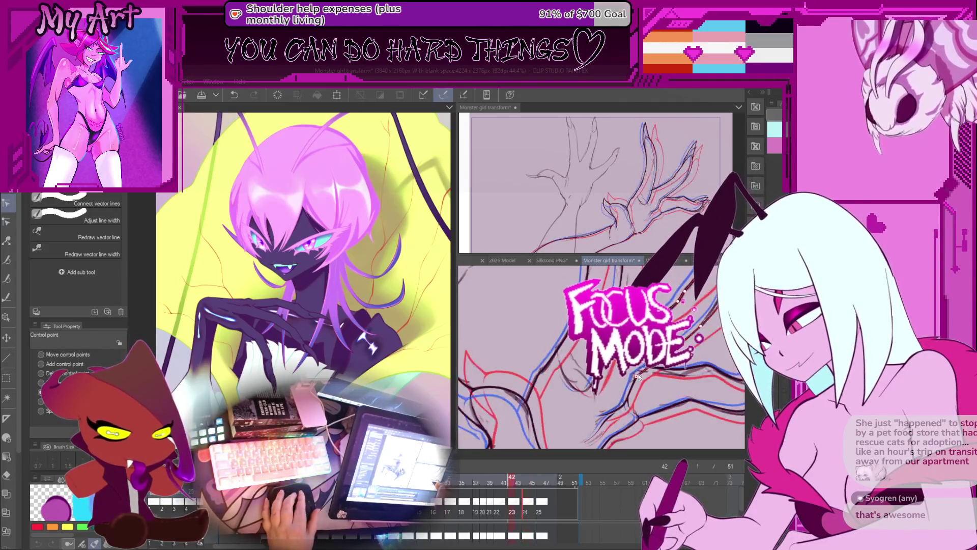
left_click_drag(639, 374, 664, 397)
key("Left")
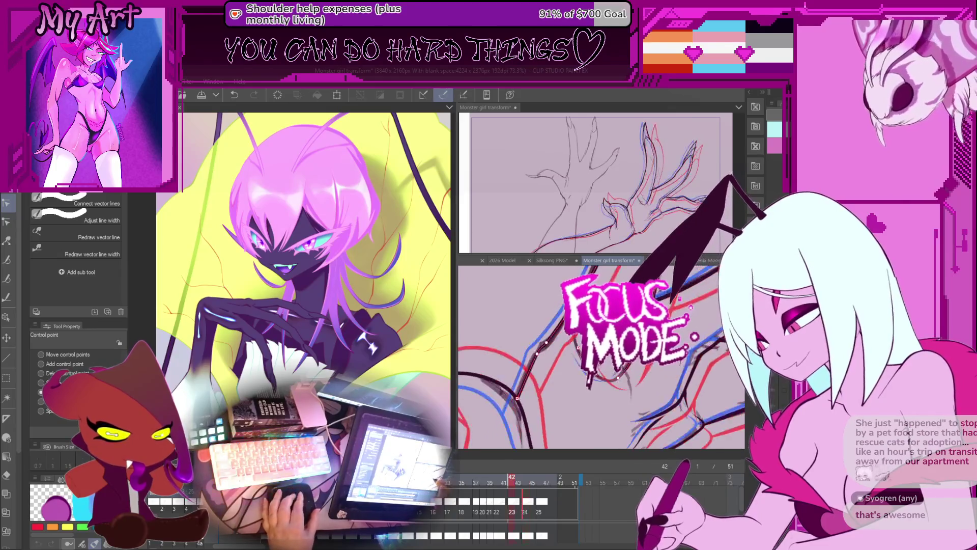
key("Left")
key("Right")
key("Right")
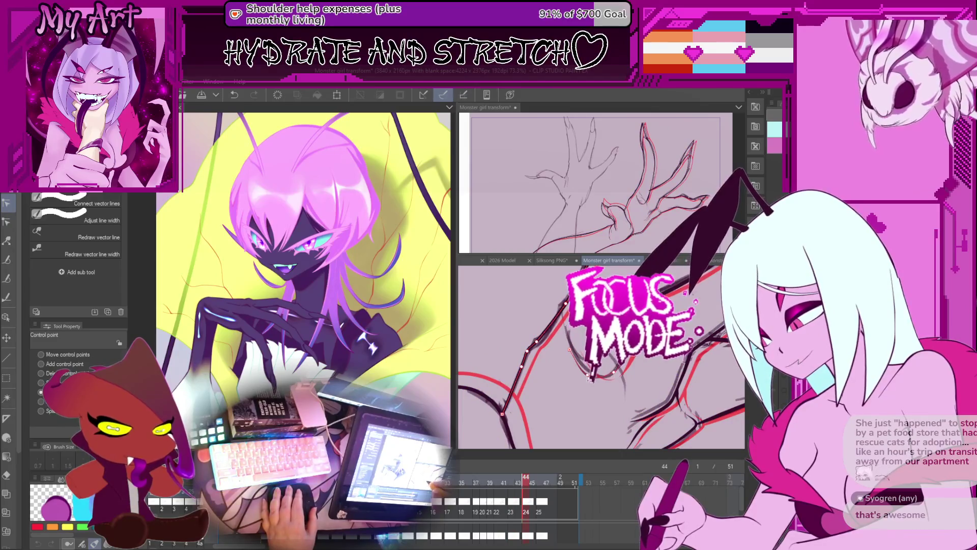
Inspect the hand lines at several zoom levels, compare frames 42 and 44, then jump to frame 1.
left_click_drag(590, 374, 610, 398)
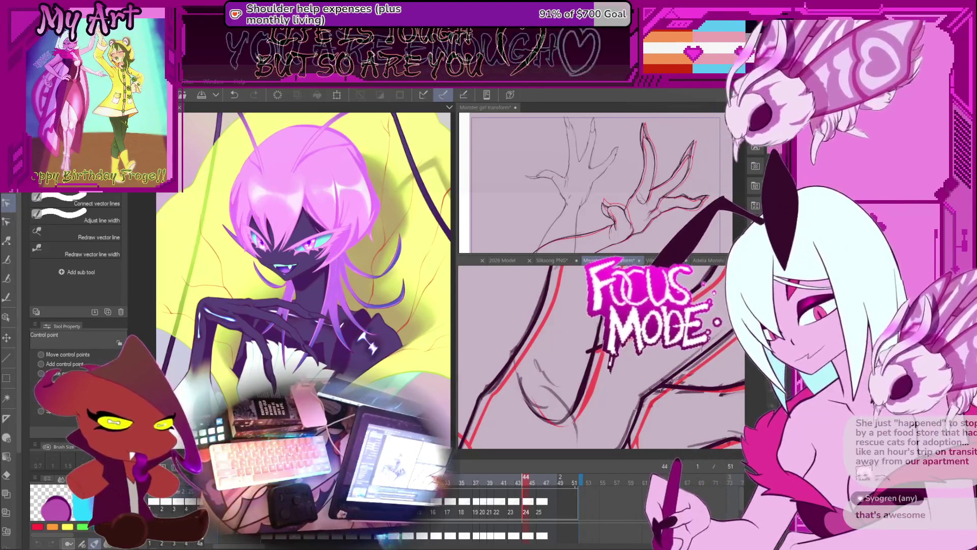
key("minus")
key("minus")
key("minus")
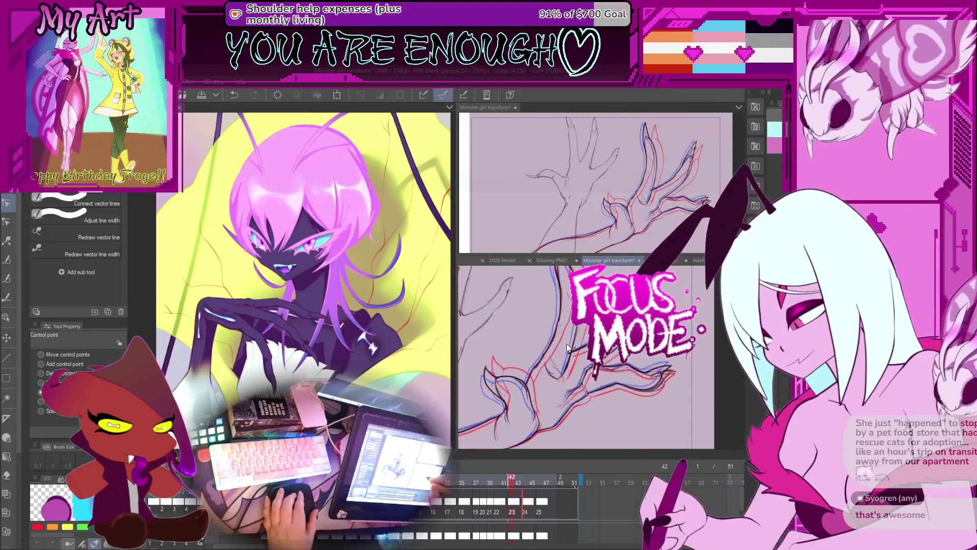
key("plus")
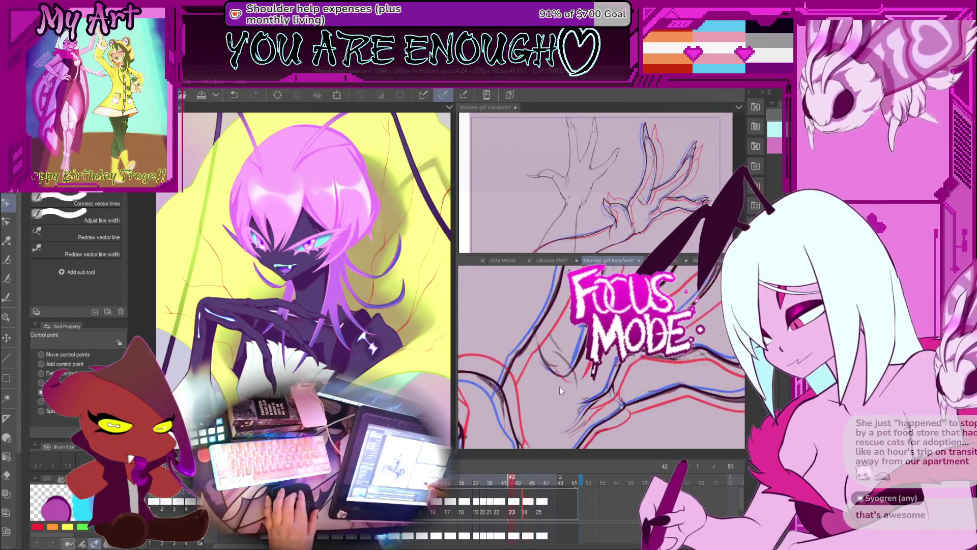
key("plus")
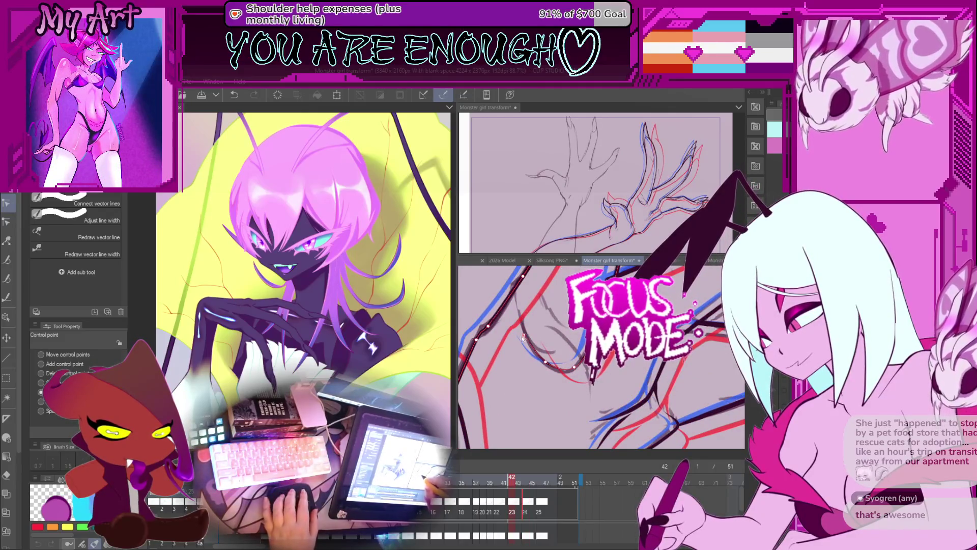
key("minus")
key("minus")
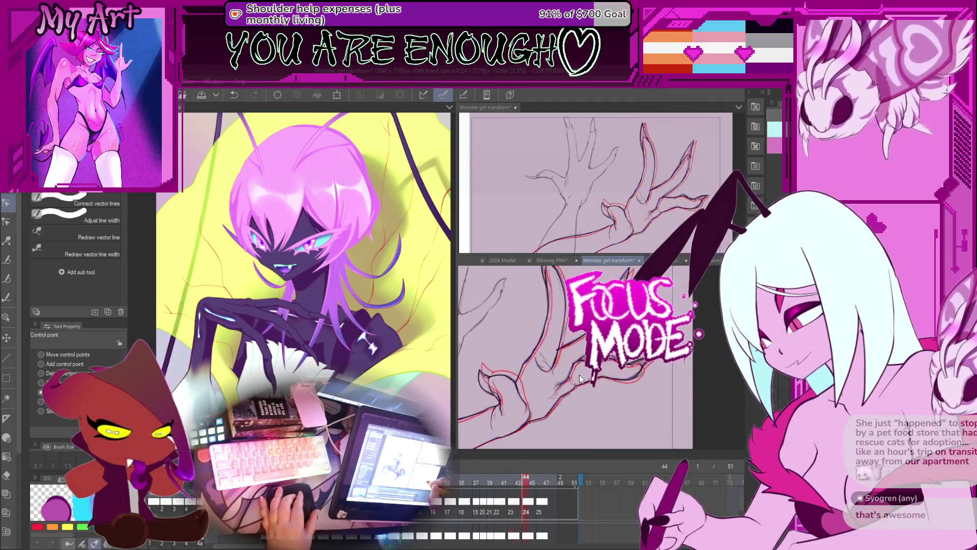
key("plus")
key("plus")
key("Left")
key("Left")
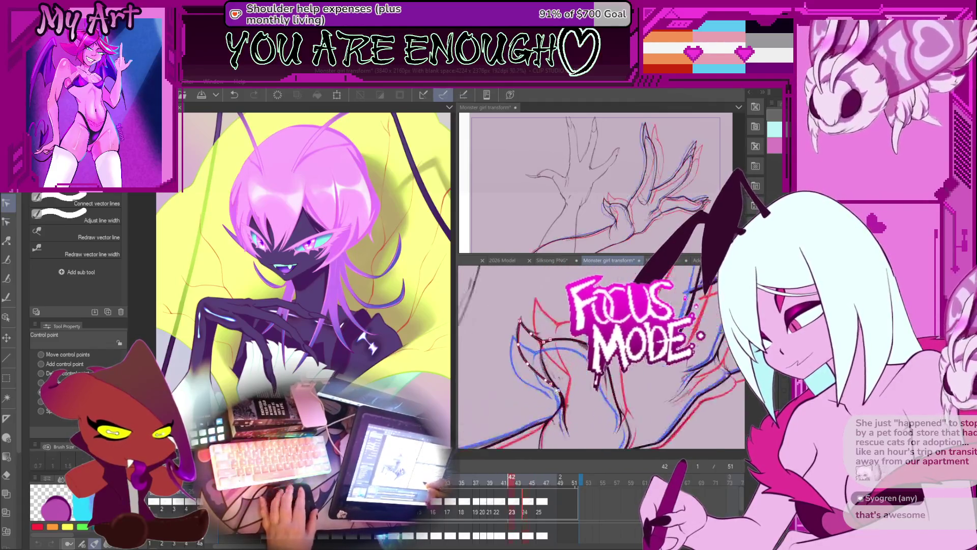
key("Right")
key("Right")
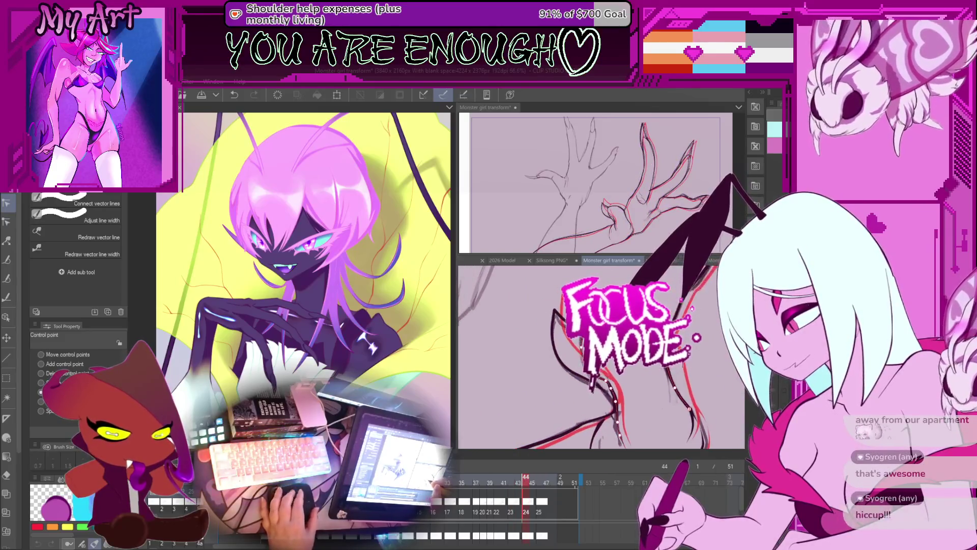
key("Home")
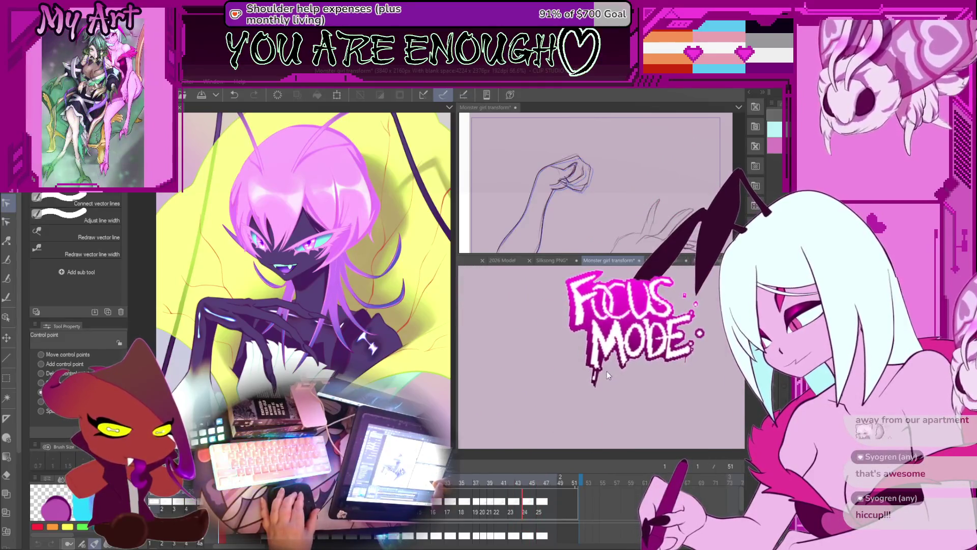
Play the claw-hand animation from the start, then pick an arm vector line on frame 44 to edit.
key("space")
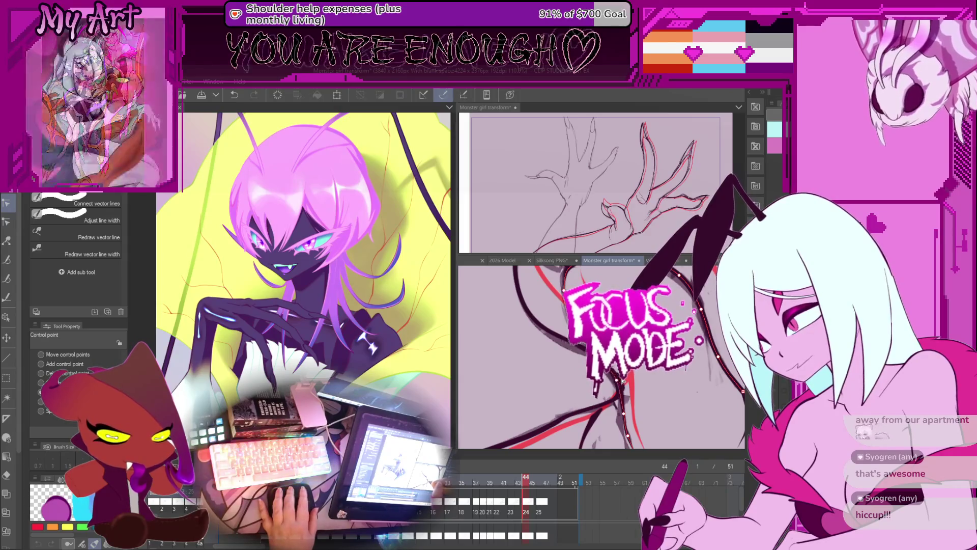
scroll(622, 380, "up", 2)
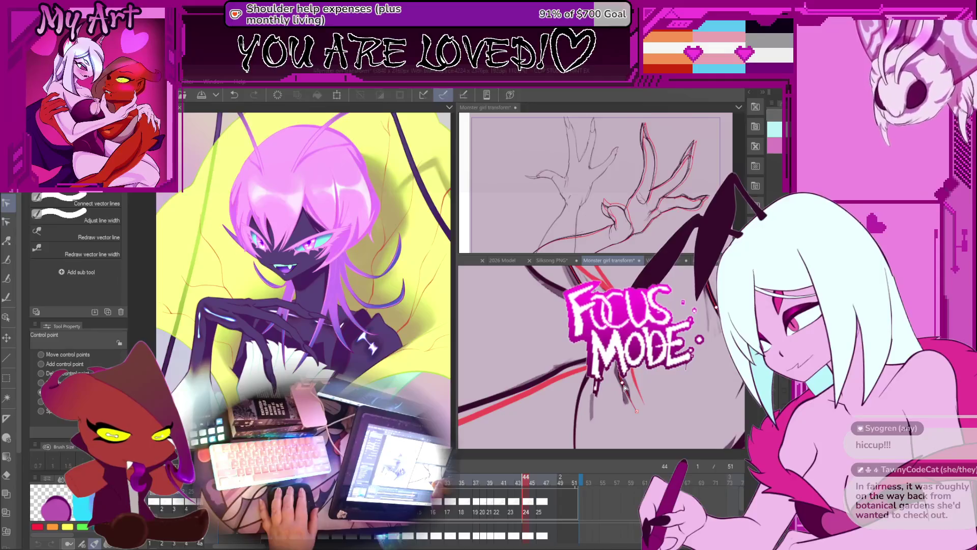
scroll(625, 387, "down", 2)
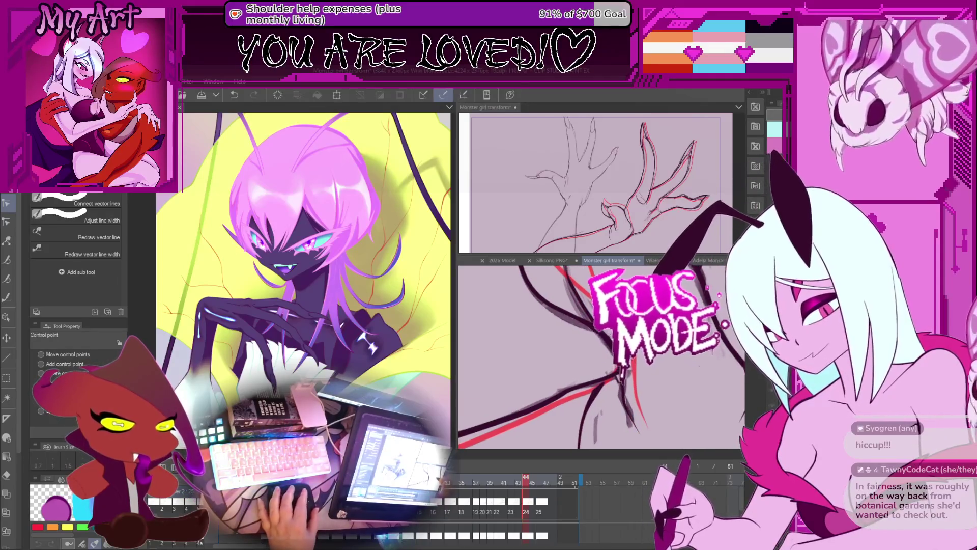
left_click(580, 382)
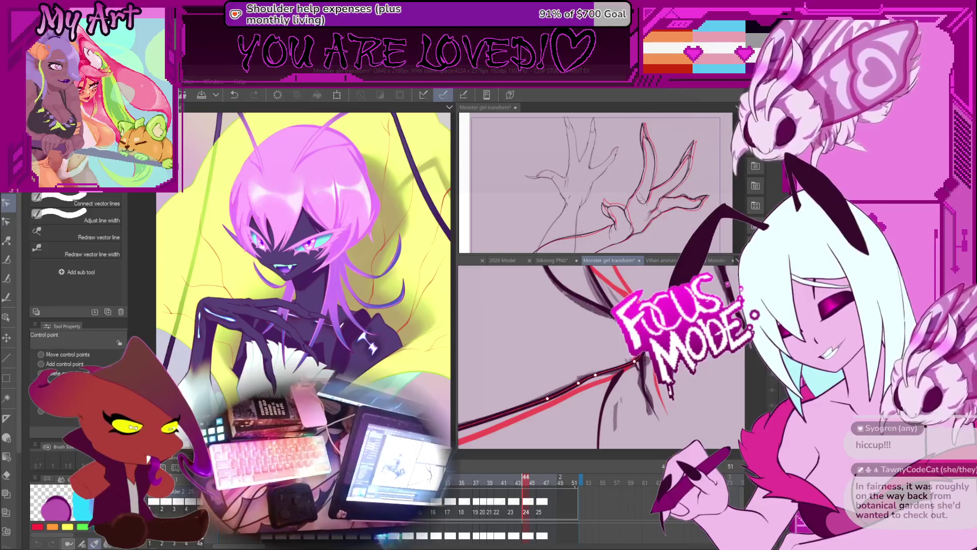
key("ctrl+z")
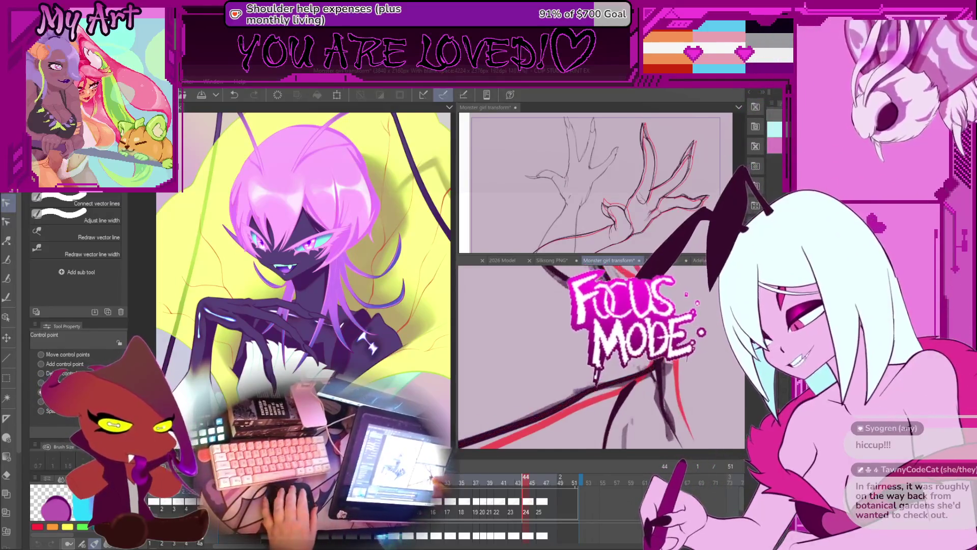
left_click(598, 418)
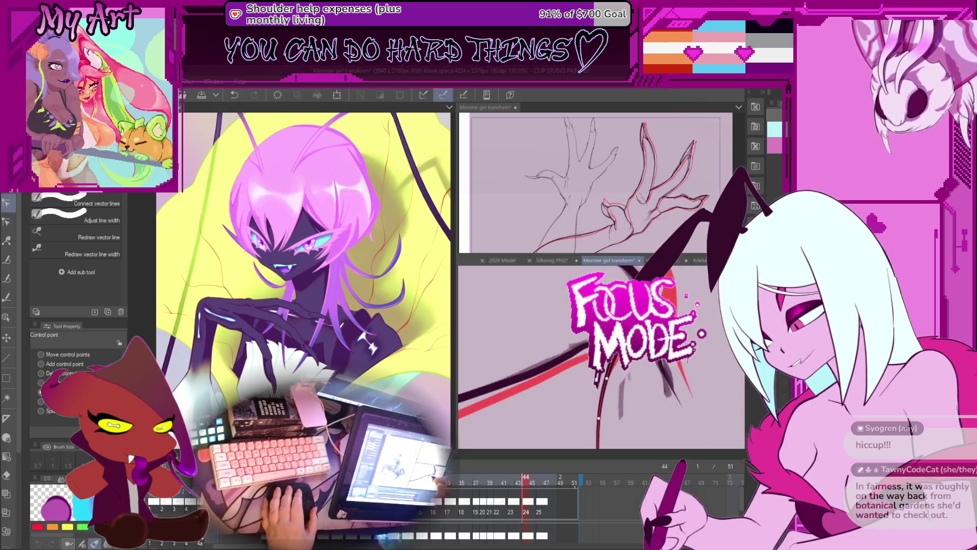
Rotate the view along the arm lines and step back to frame 42 to compare.
mouse_move(599, 418)
left_mouse_down()
mouse_move(623, 400)
mouse_move(628, 411)
left_mouse_up()
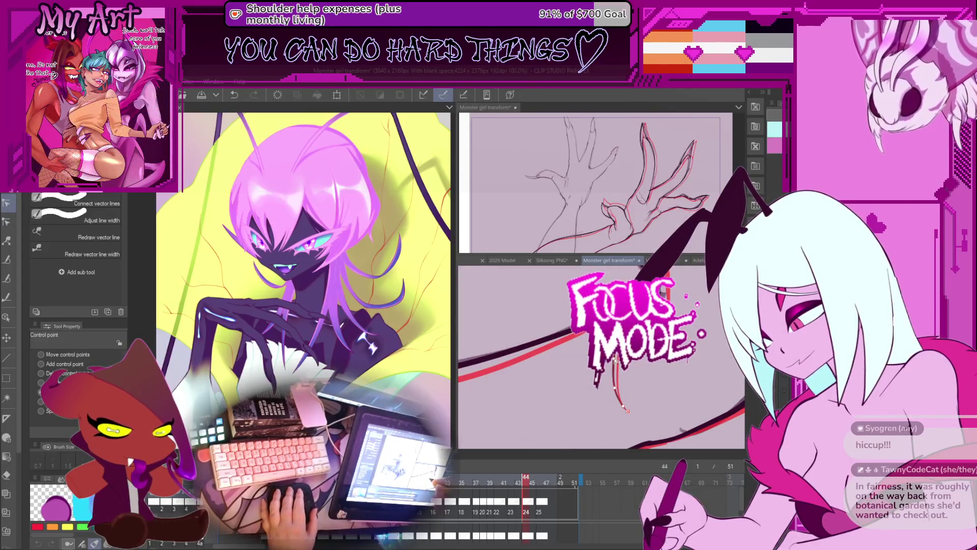
left_click_drag(615, 390, 621, 391)
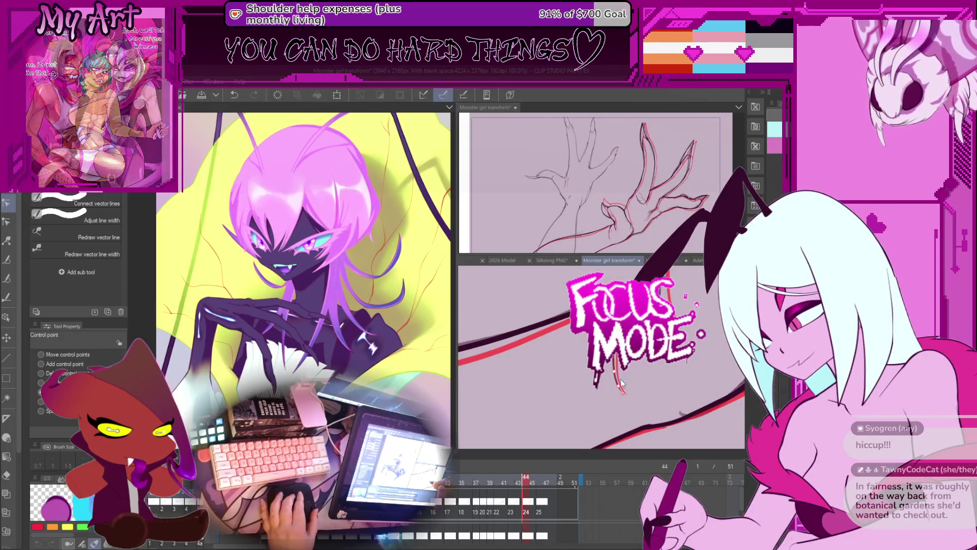
key("Left")
key("Left")
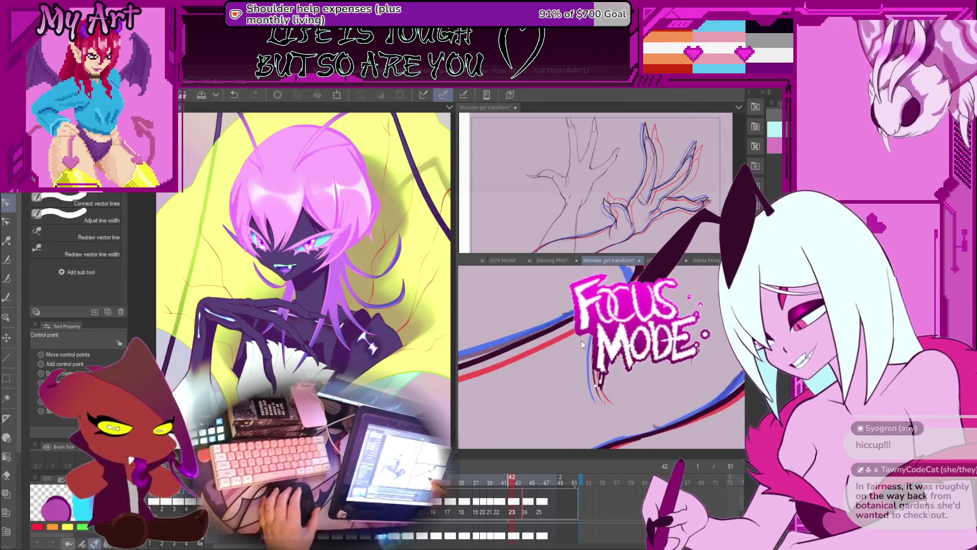
Step back to frame 40, forward to frame 44 and back to frame 42 to compare the arm.
key("Left")
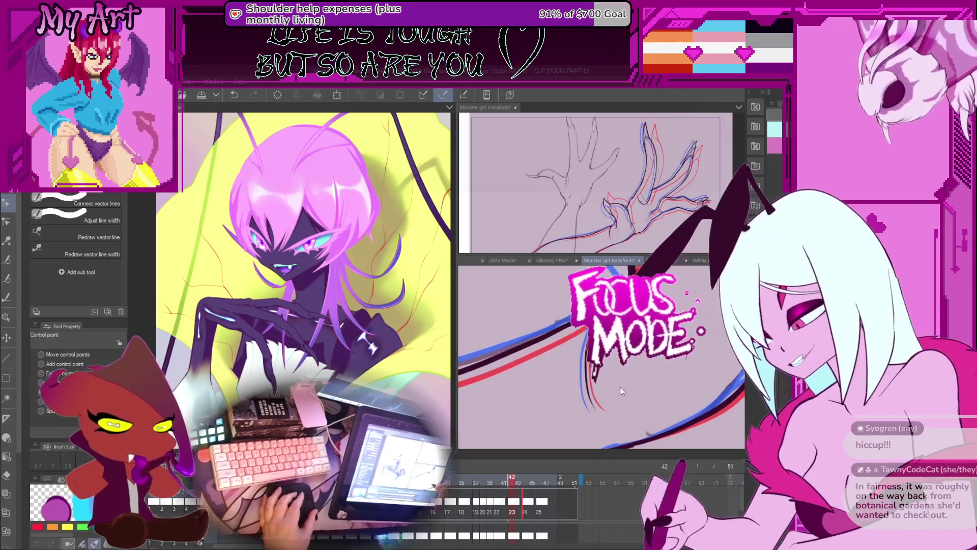
key("Left")
key("Right")
key("Right")
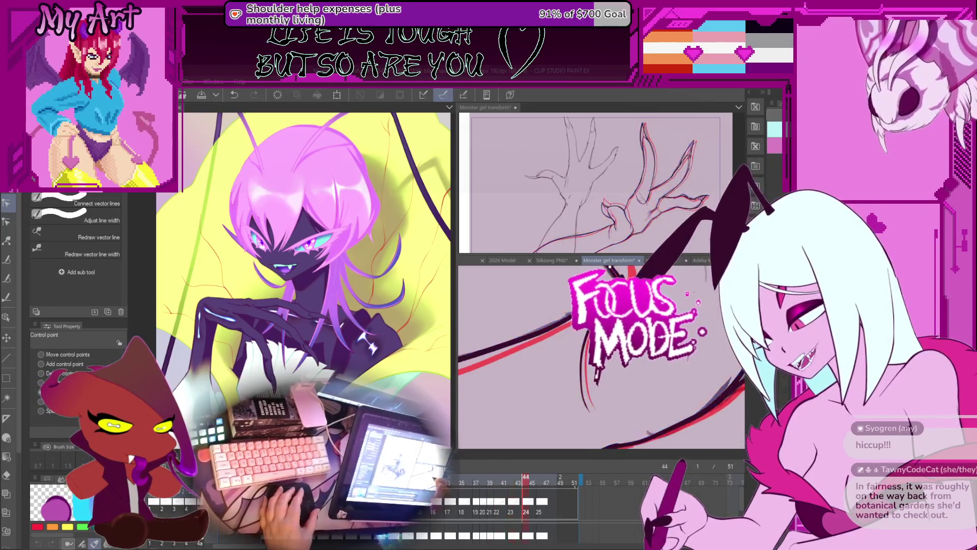
key("Right")
key("Right")
key("Left")
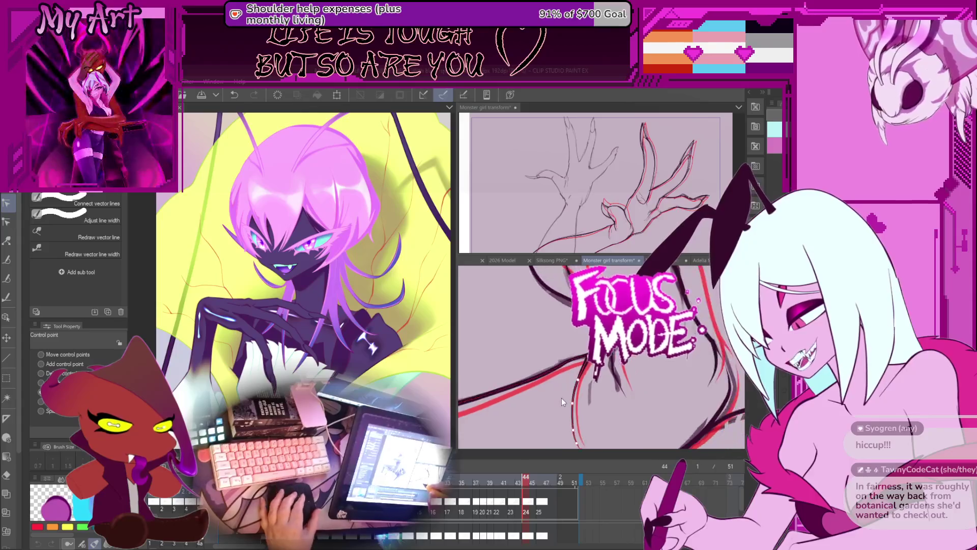
key("Left")
scroll(584, 364, "up", 3)
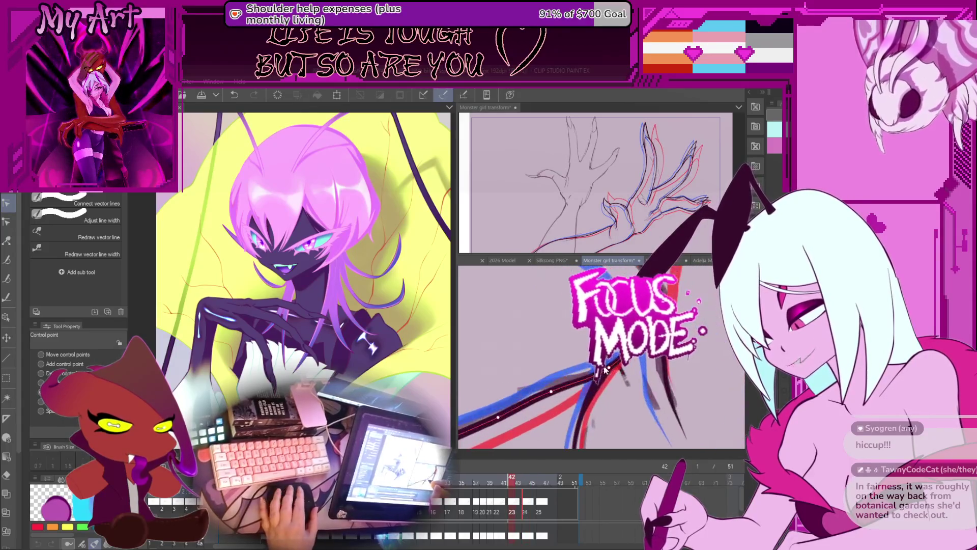
scroll(576, 385, "down", 2)
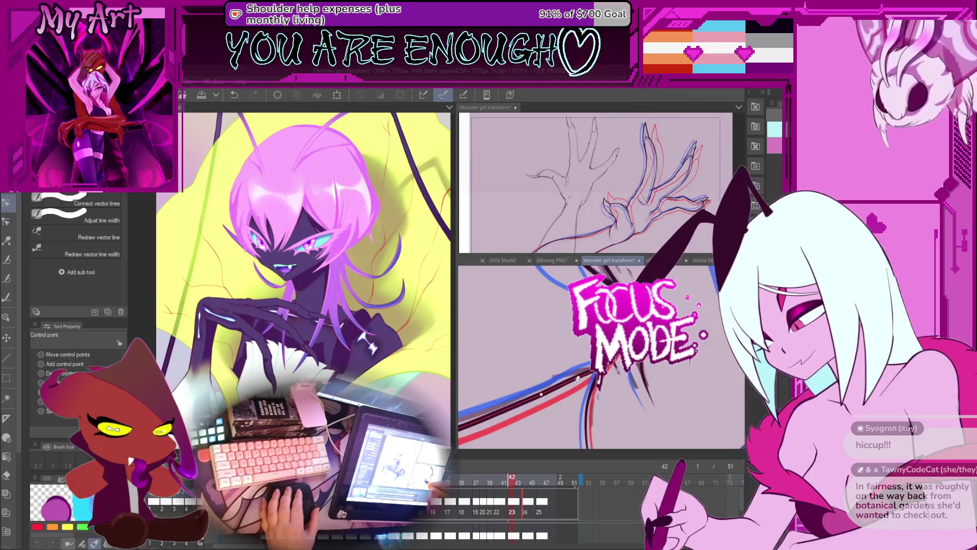
scroll(577, 379, "down", 3)
Settle on frame 44 and bring the arm's curved strokes into close view for lasso selection.
key("Right")
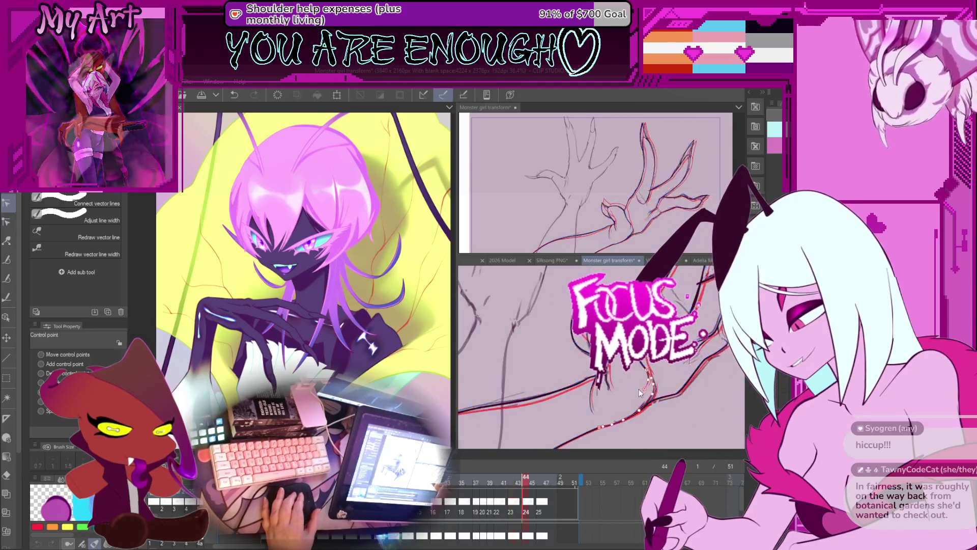
key("Right")
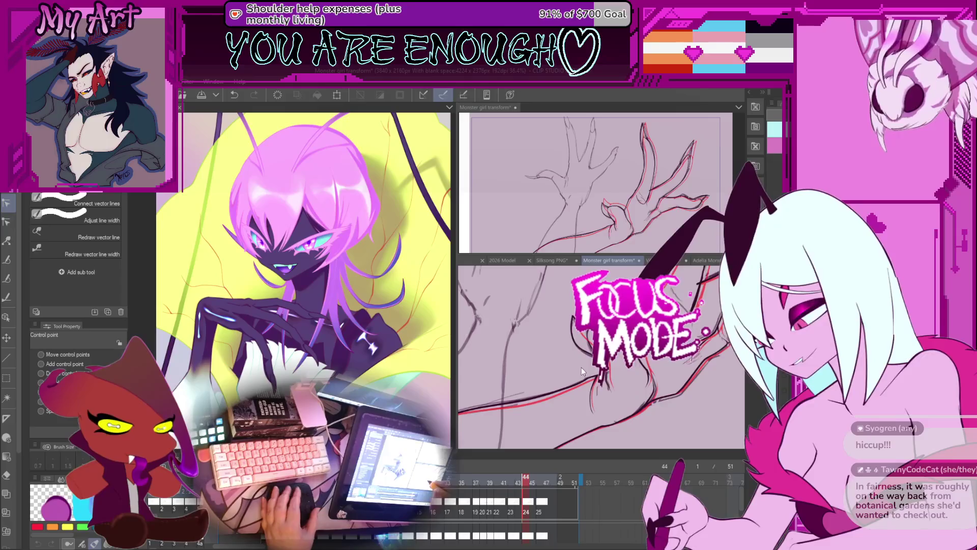
scroll(581, 367, "up", 3)
left_click_drag(652, 363, 607, 352)
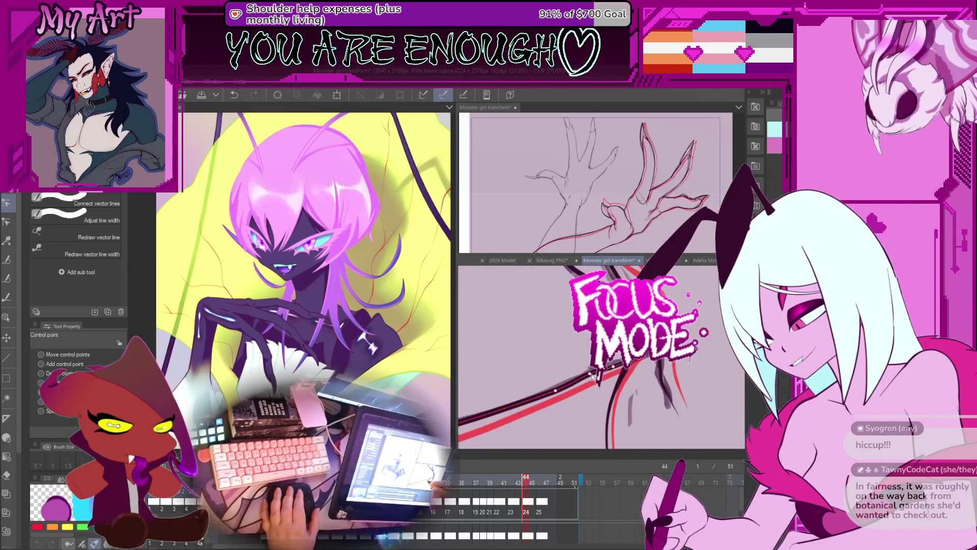
scroll(590, 377, "up", 2)
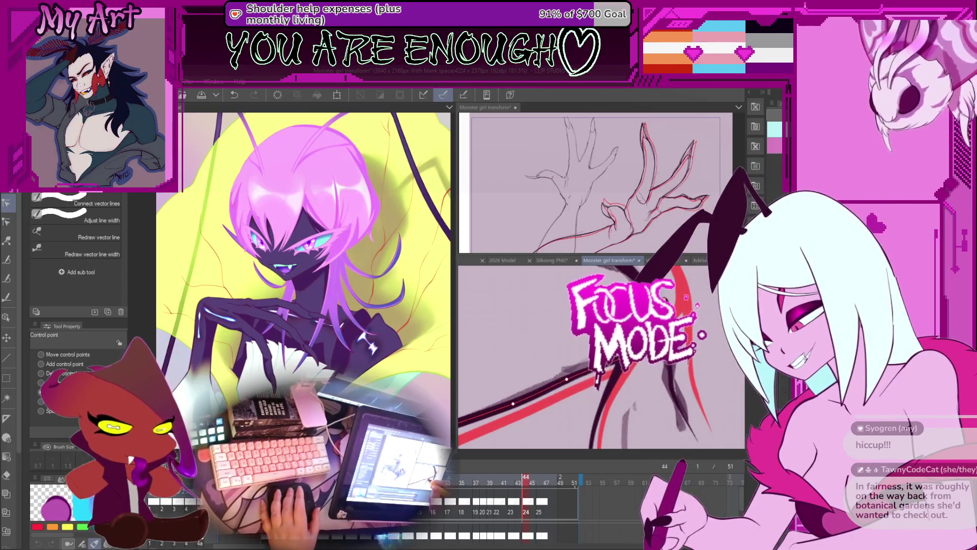
scroll(599, 378, "down", 2)
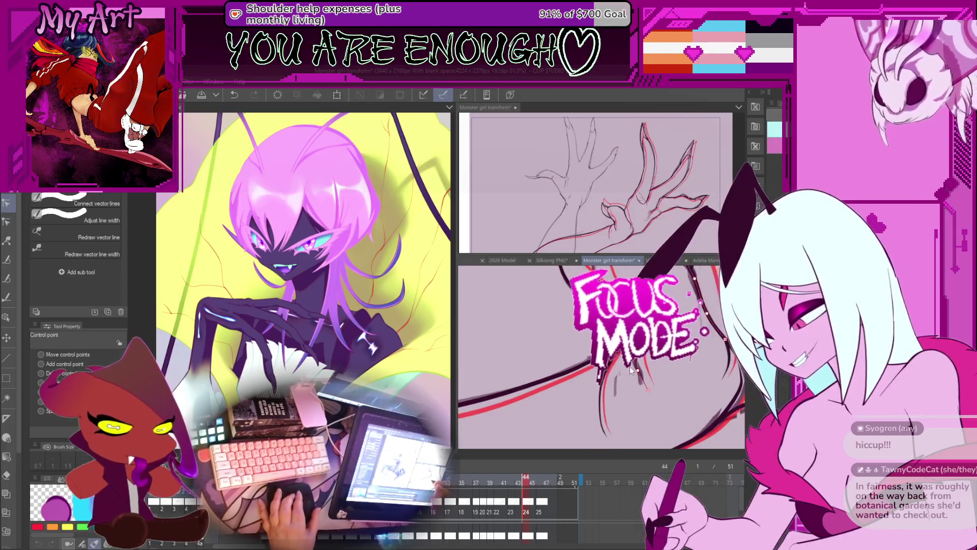
scroll(629, 370, "up", 2)
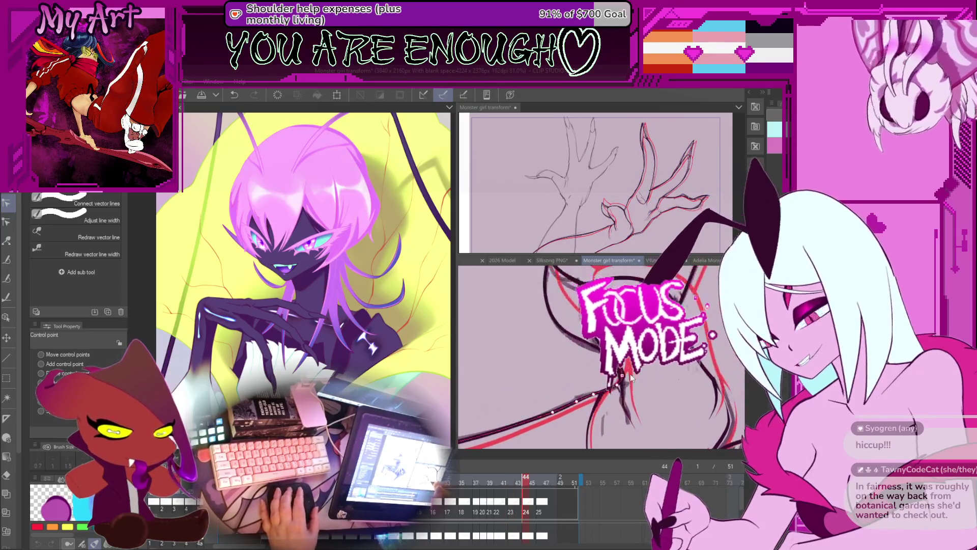
scroll(630, 377, "up", 2)
key("m")
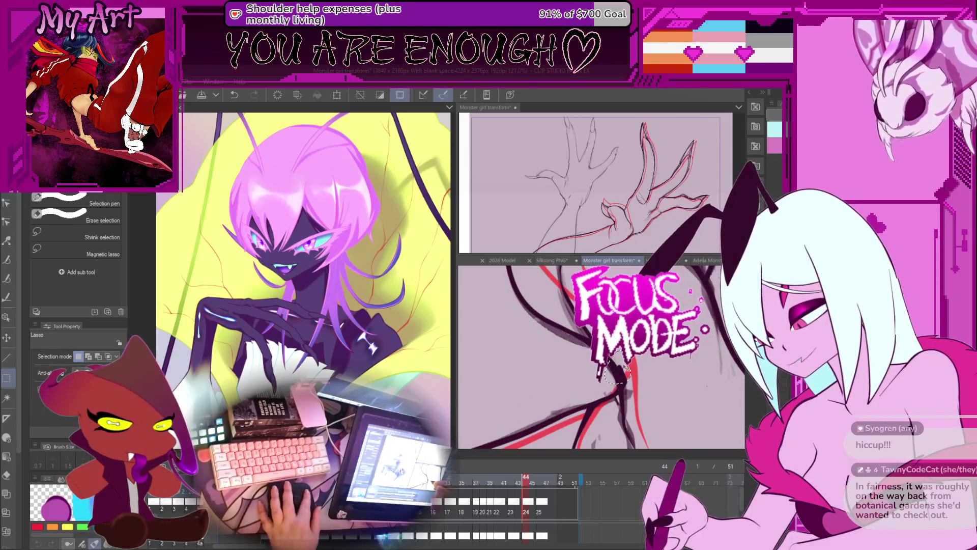
Switch to control-point editing of frame 44's arm vectors and pan to another part of the arm.
key("o")
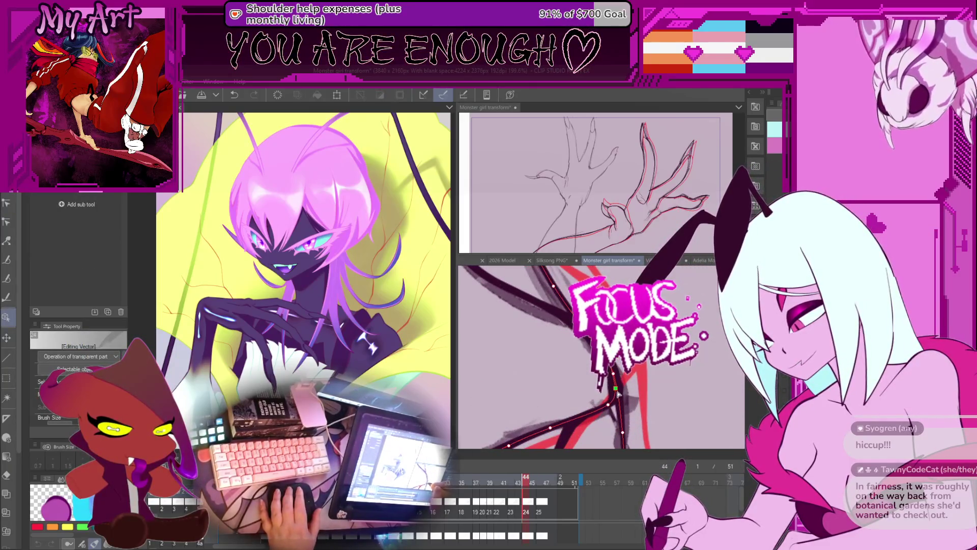
key("y")
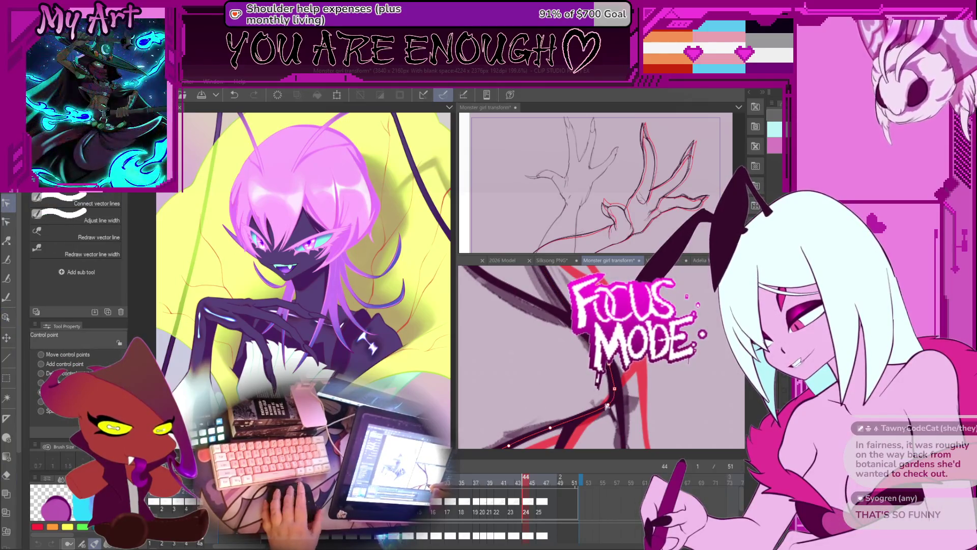
mouse_move(607, 406)
left_mouse_down()
mouse_move(611, 374)
mouse_move(626, 376)
left_mouse_up()
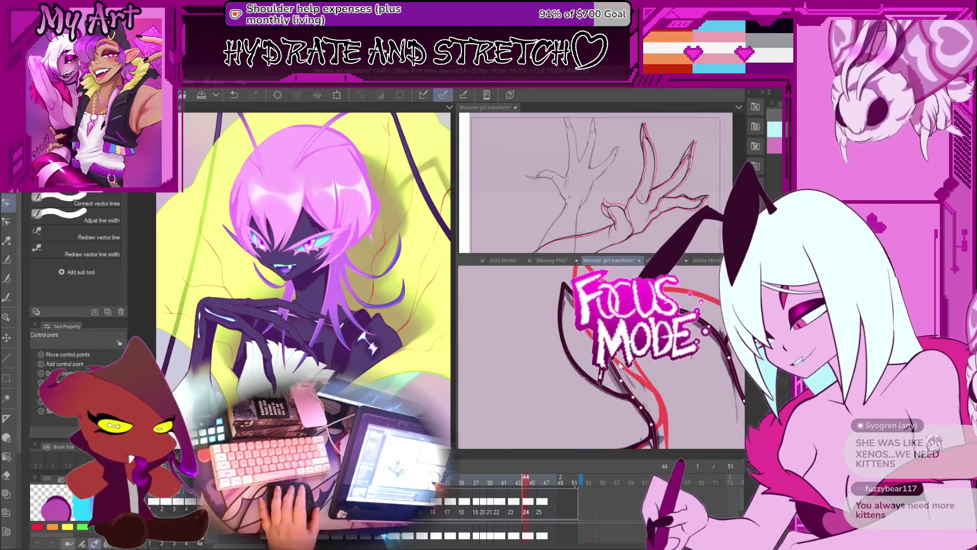
scroll(620, 365, "up", 2)
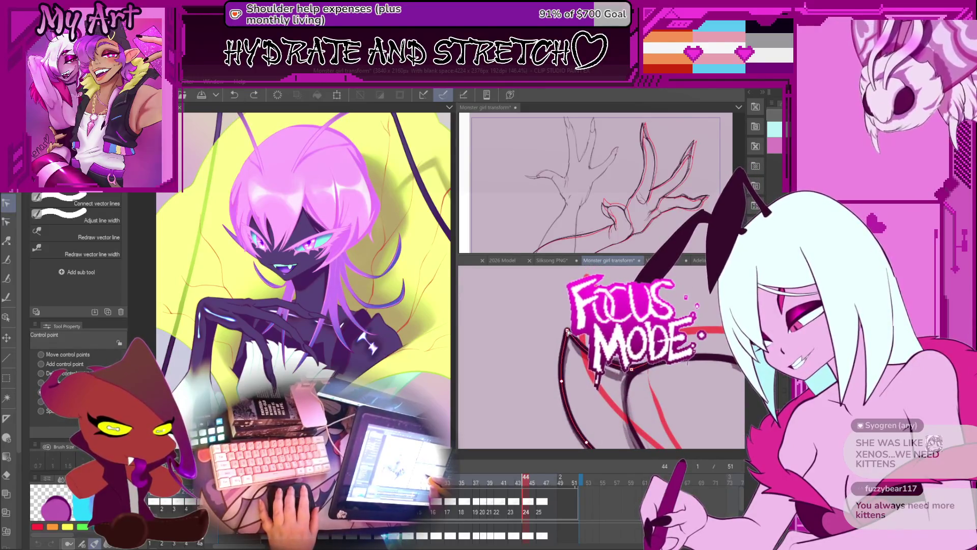
Add two control points to frame 44's arm line where it meets the sketch curves.
left_click(563, 379)
left_click(631, 367)
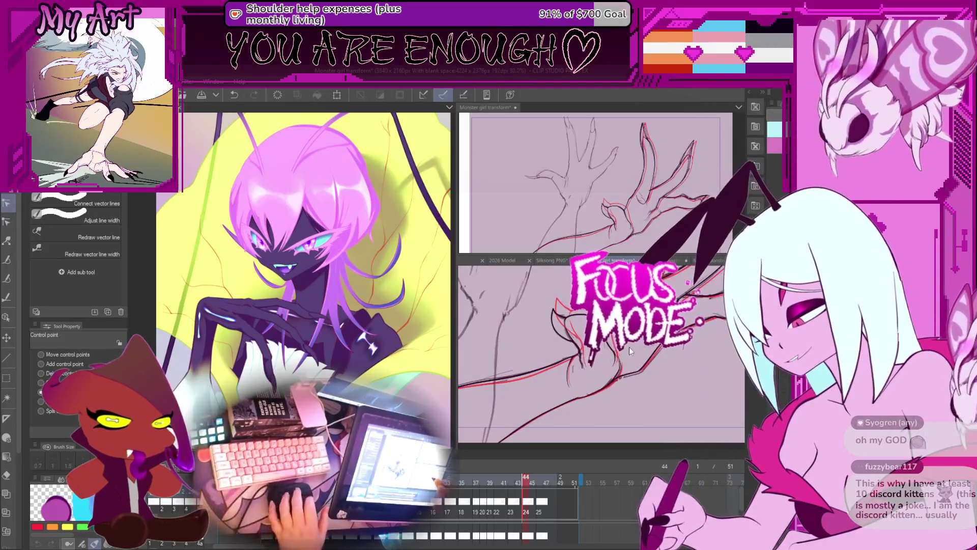
scroll(629, 346, "down", 3)
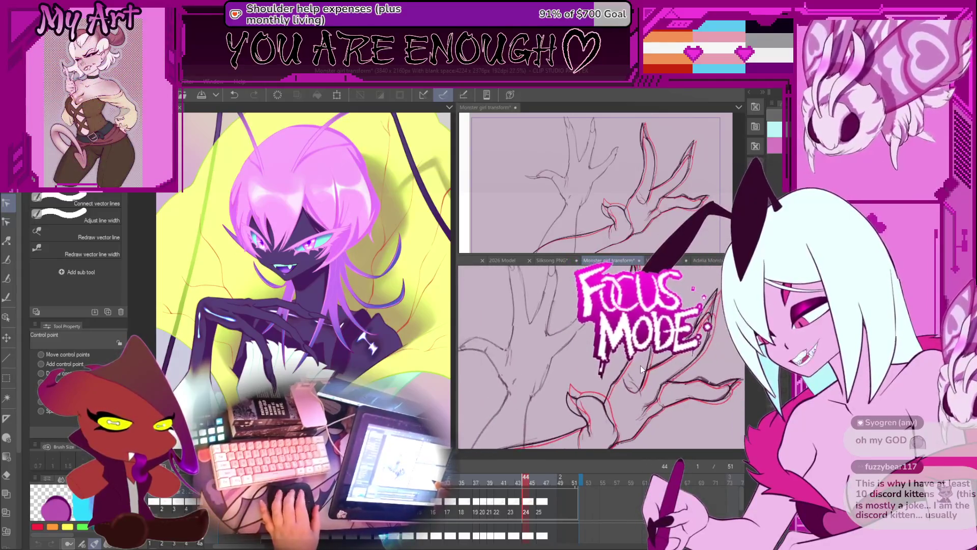
scroll(645, 365, "down", 1)
scroll(642, 367, "down", 1)
scroll(639, 367, "down", 1)
key("Left")
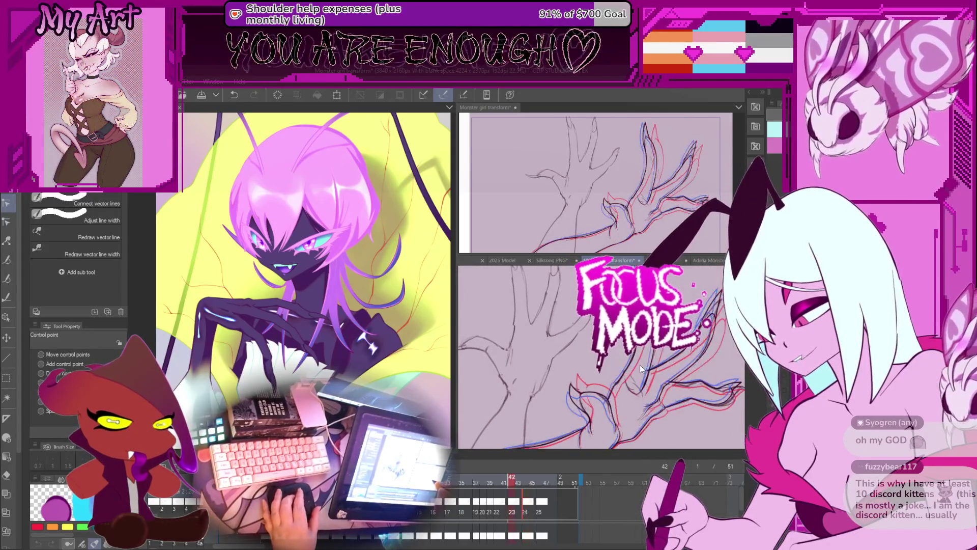
key("Left")
key("Left")
key("Left")
key("Left")
key("Left")
key("Right")
key("Right")
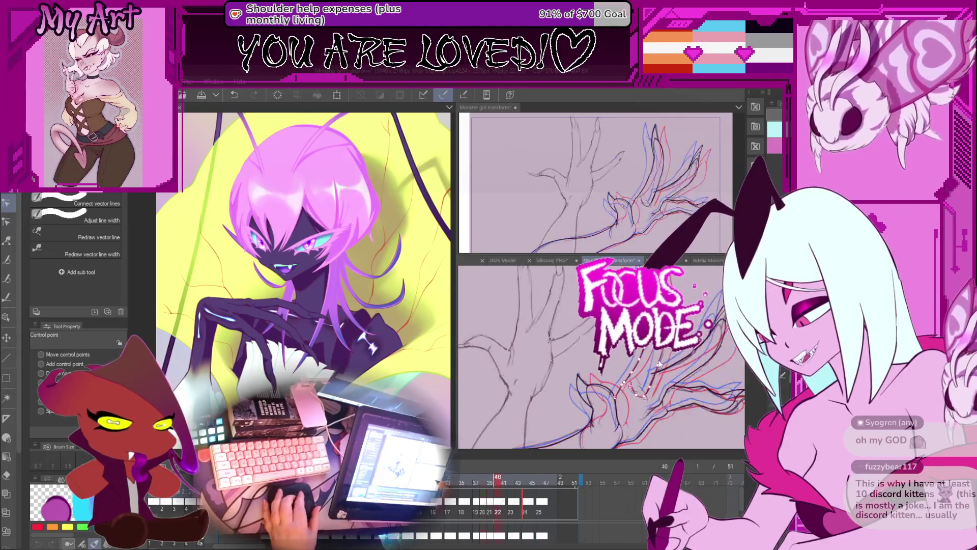
key("Right")
key("Right")
key("Right")
key("Right")
key("Left")
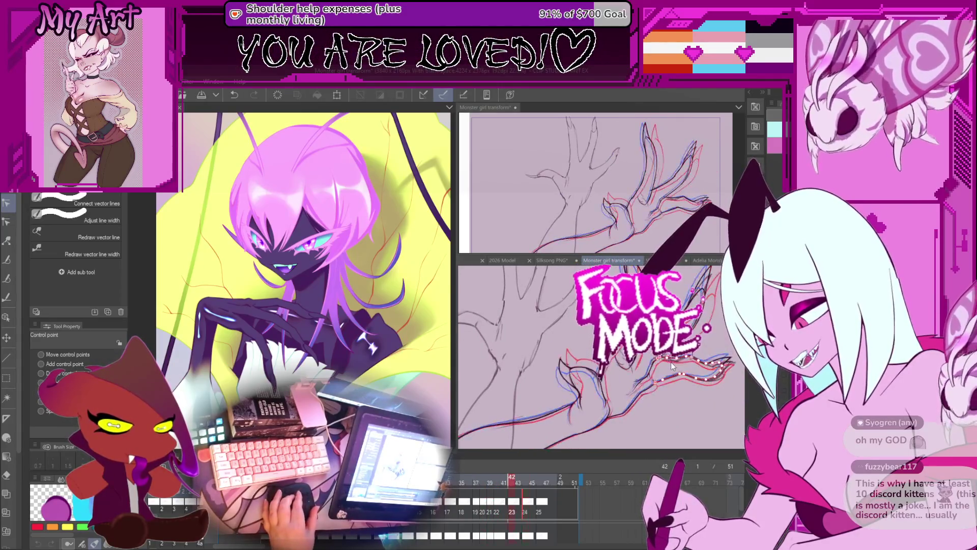
key("Left")
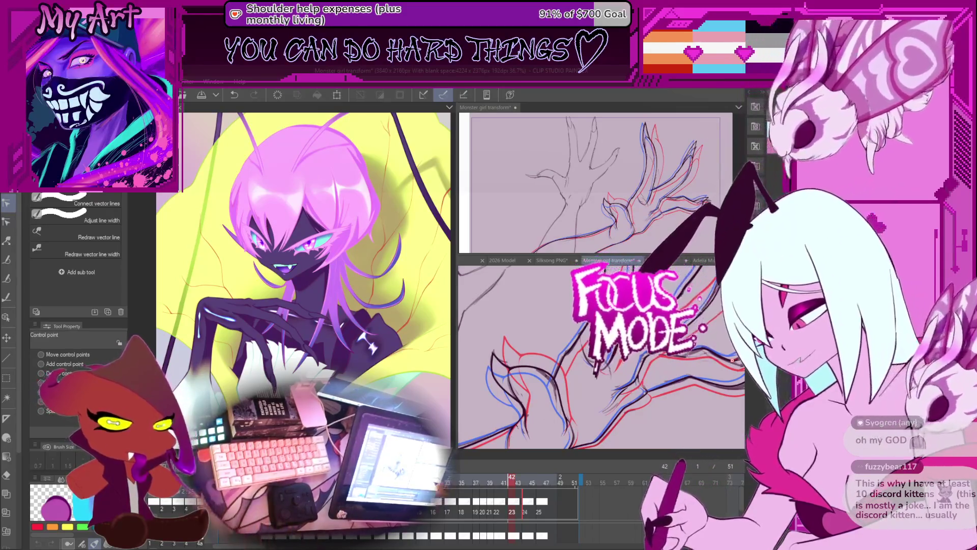
scroll(630, 363, "down", 2)
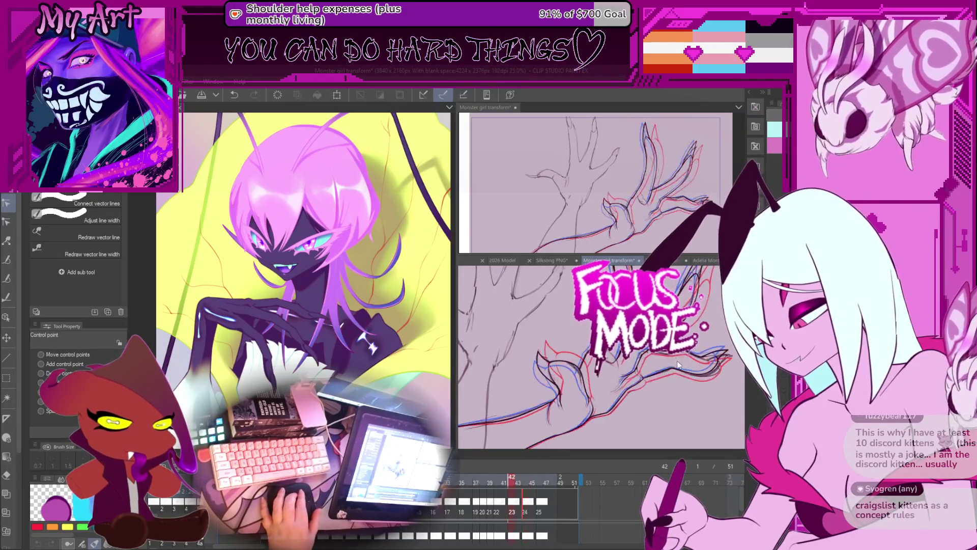
key("period")
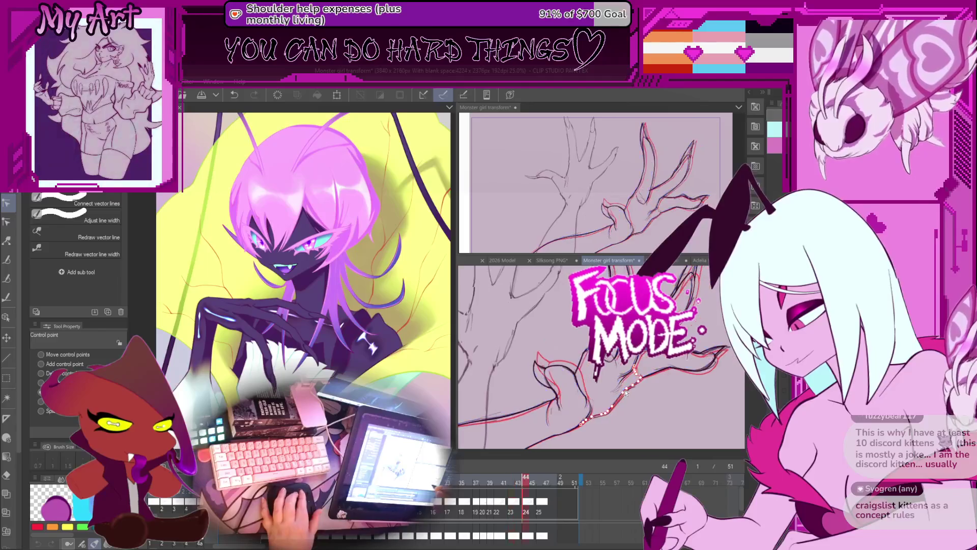